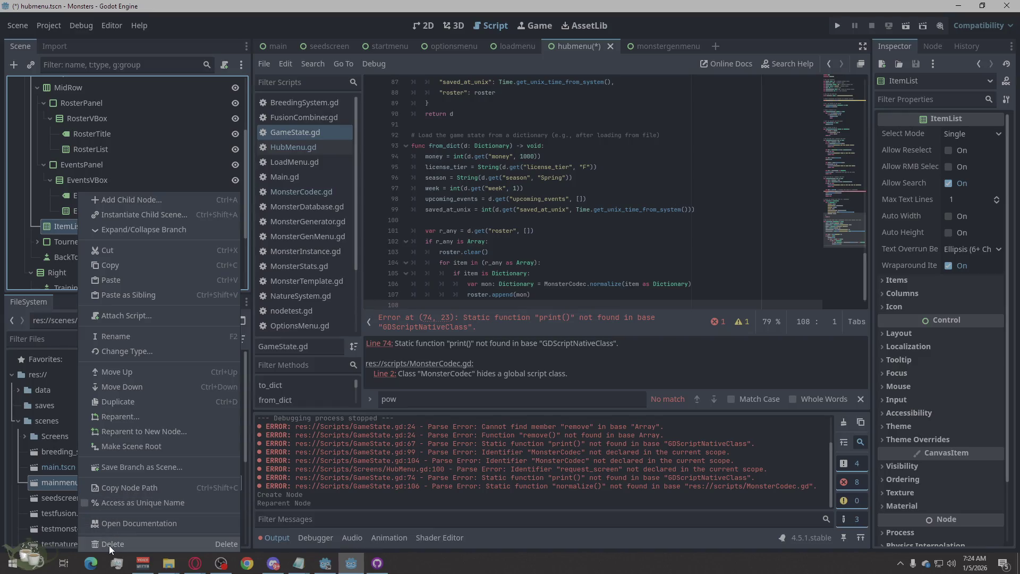
# Confirm deleting the ItemList node, then select the RosterList node to inspect it
pyautogui.click(469, 298)
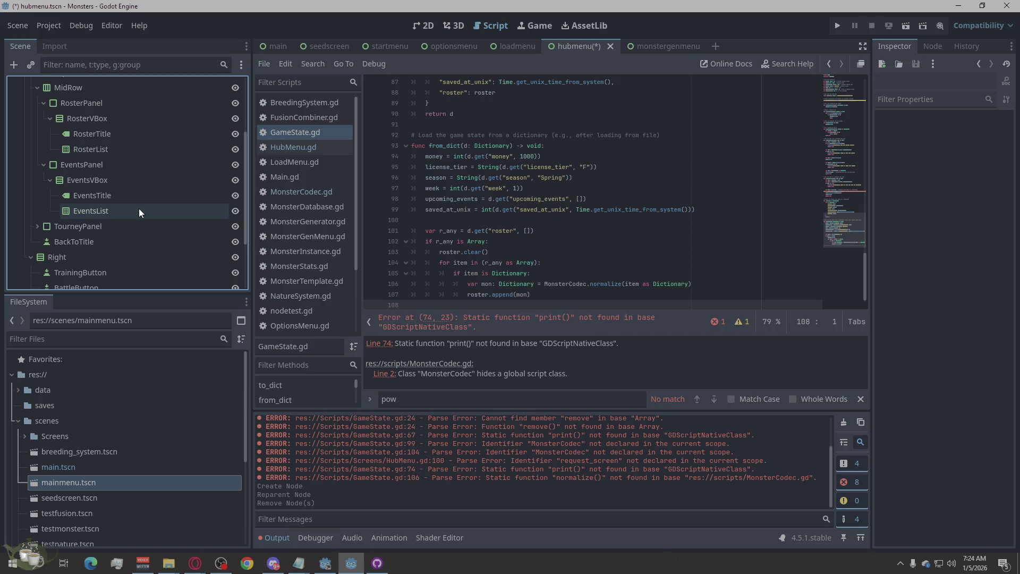
pyautogui.click(113, 151)
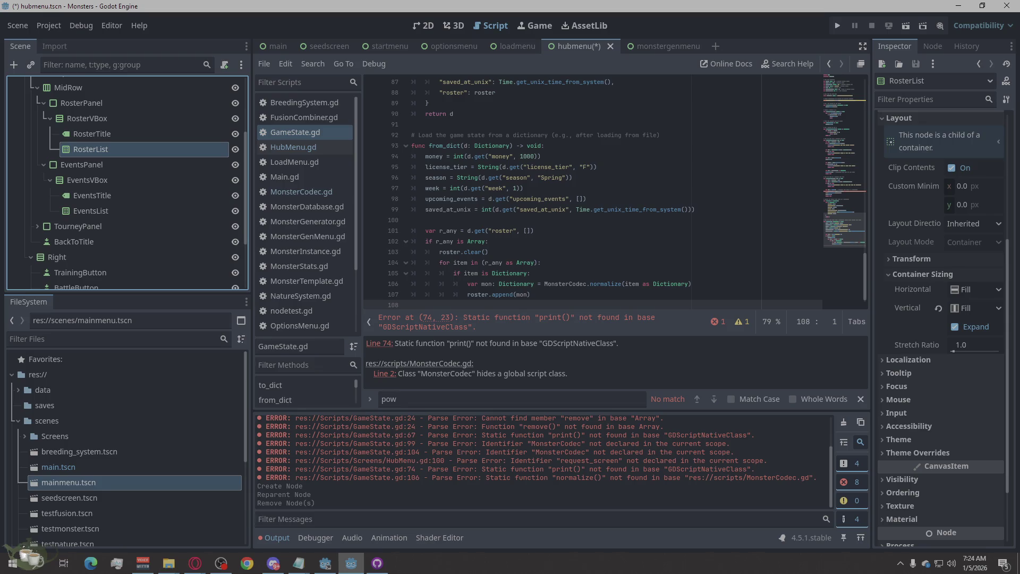
pyautogui.click(194, 562)
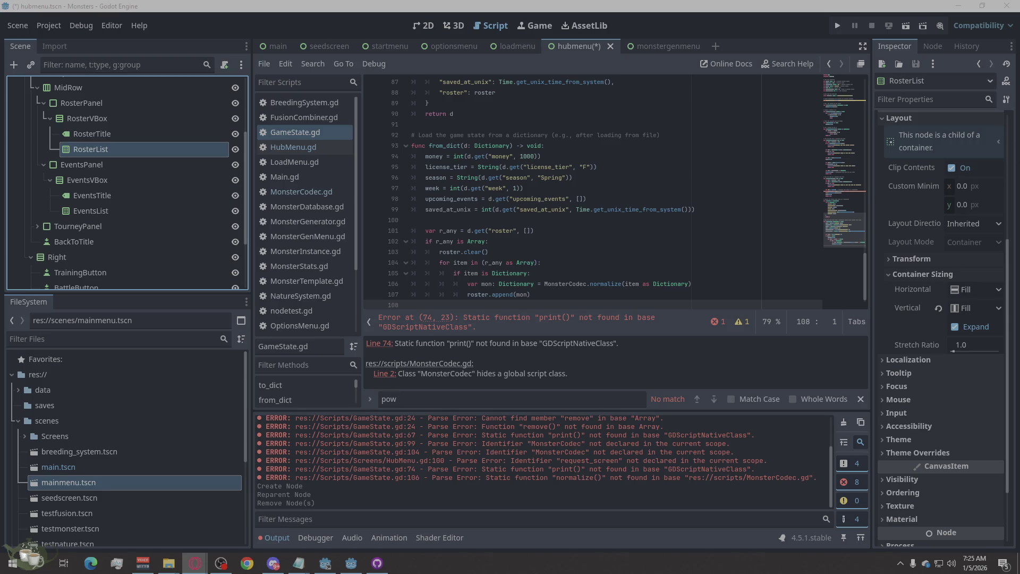
pyautogui.scroll(3, 202, 197)
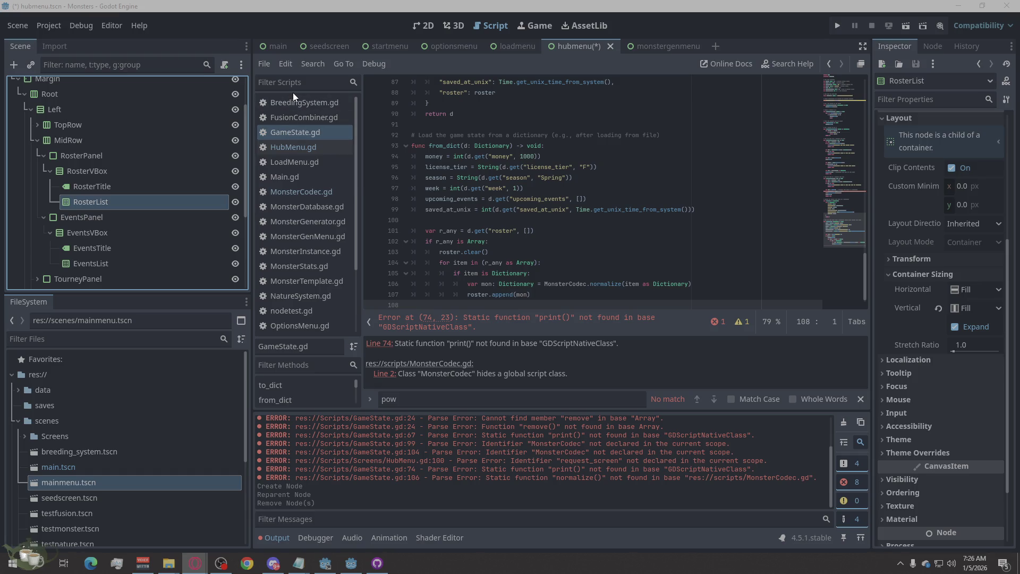
pyautogui.click(286, 191)
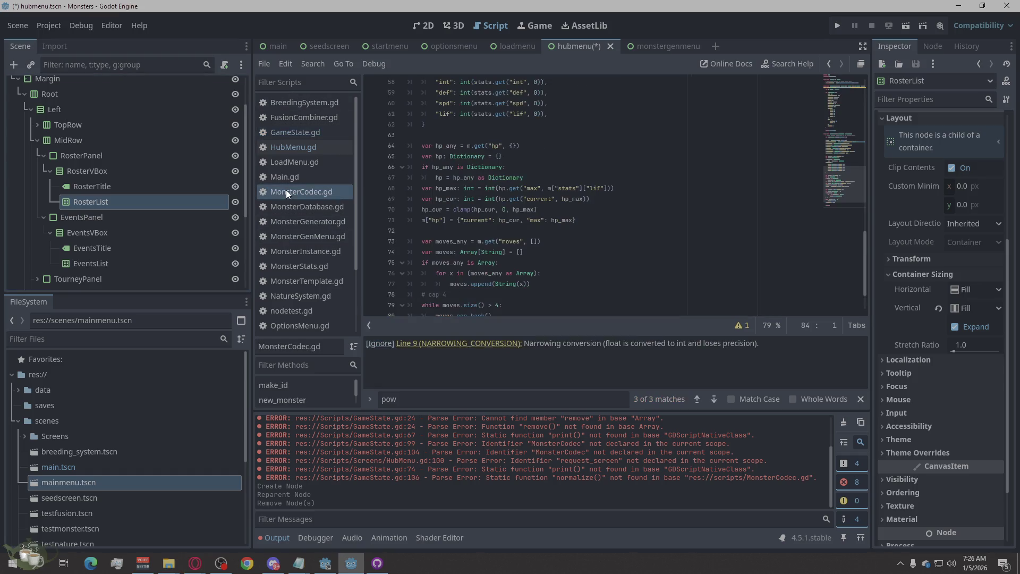
# Look through the HubMenu.gd, LoadMenu.gd and MonsterCodec.gd scripts, ending at line 66
pyautogui.click(279, 162)
pyautogui.click(278, 148)
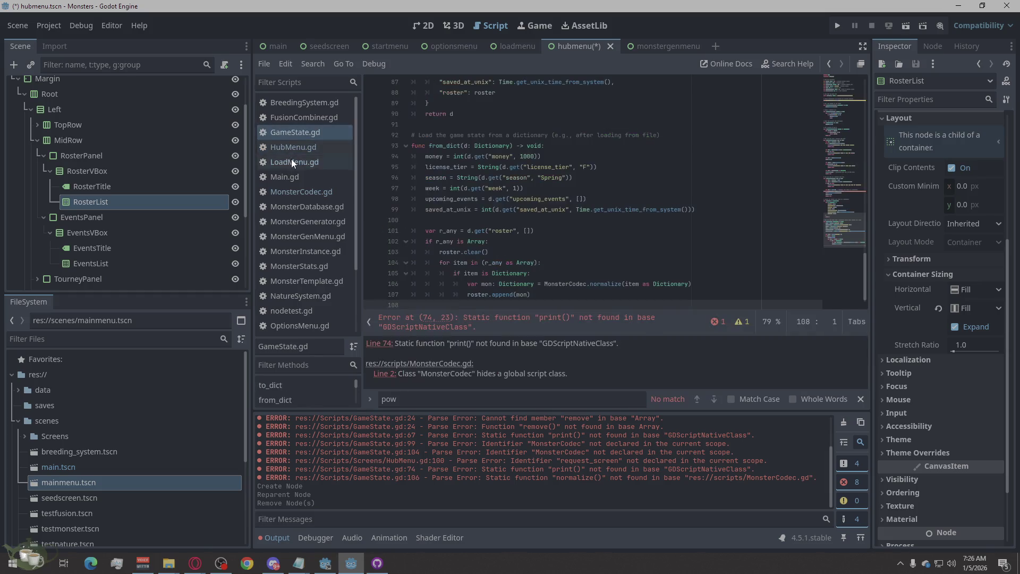
pyautogui.click(291, 158)
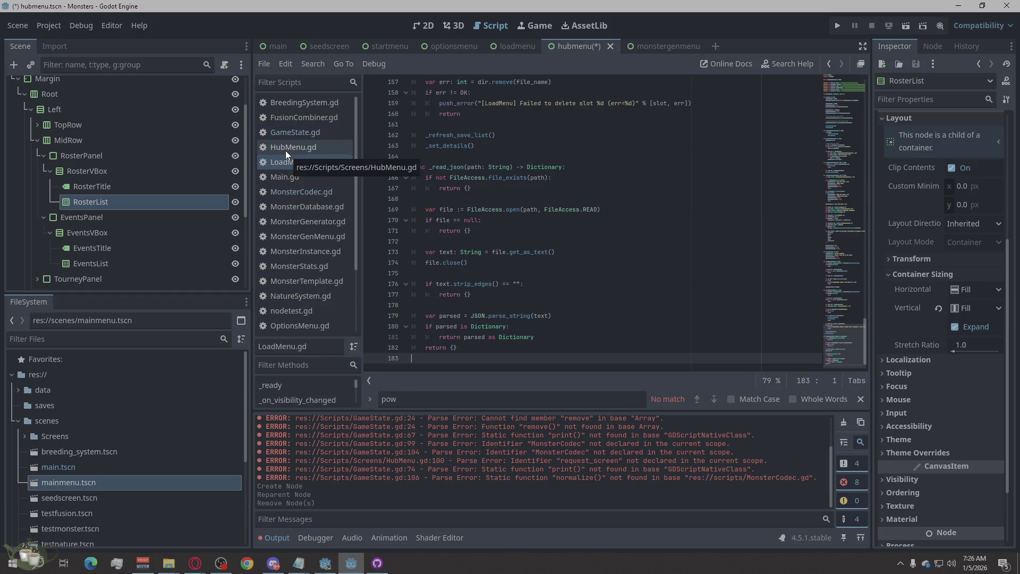
pyautogui.click(317, 191)
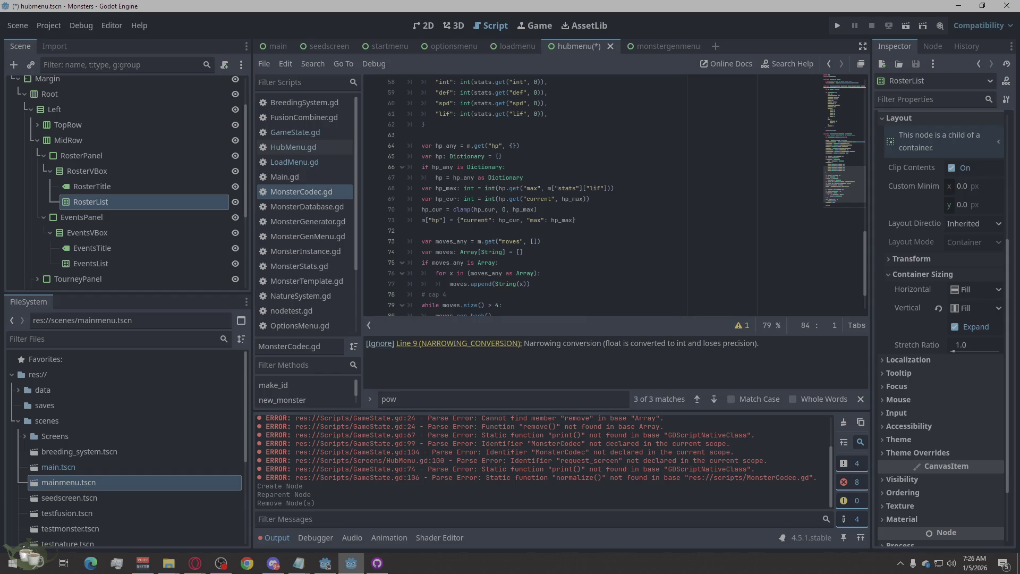
pyautogui.hotkey('alt', 'Tab')
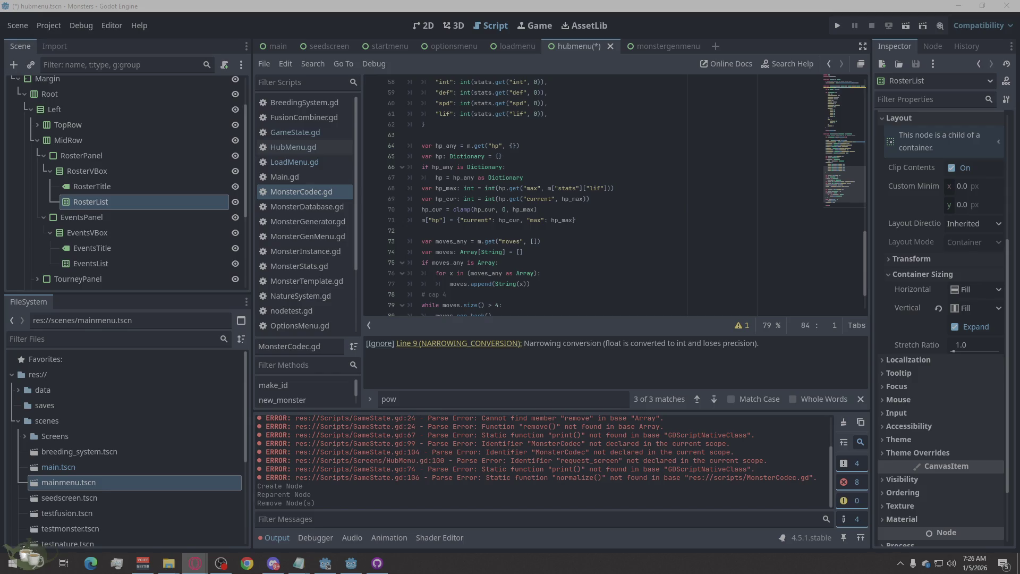
pyautogui.click(555, 167)
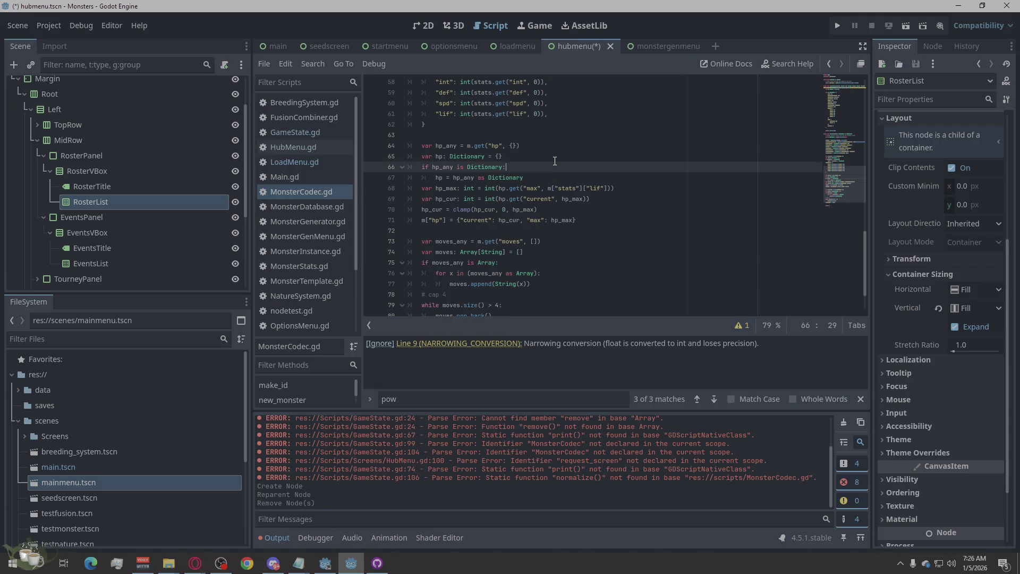
# Save the hubmenu scene and bring up GameState.gd
pyautogui.hotkey('ctrl', 's')
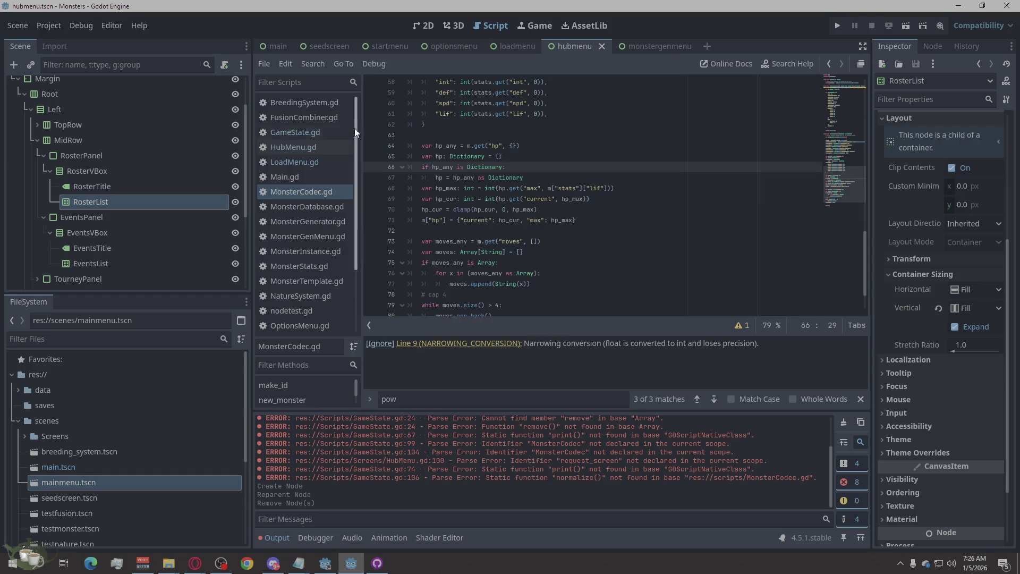
pyautogui.click(321, 132)
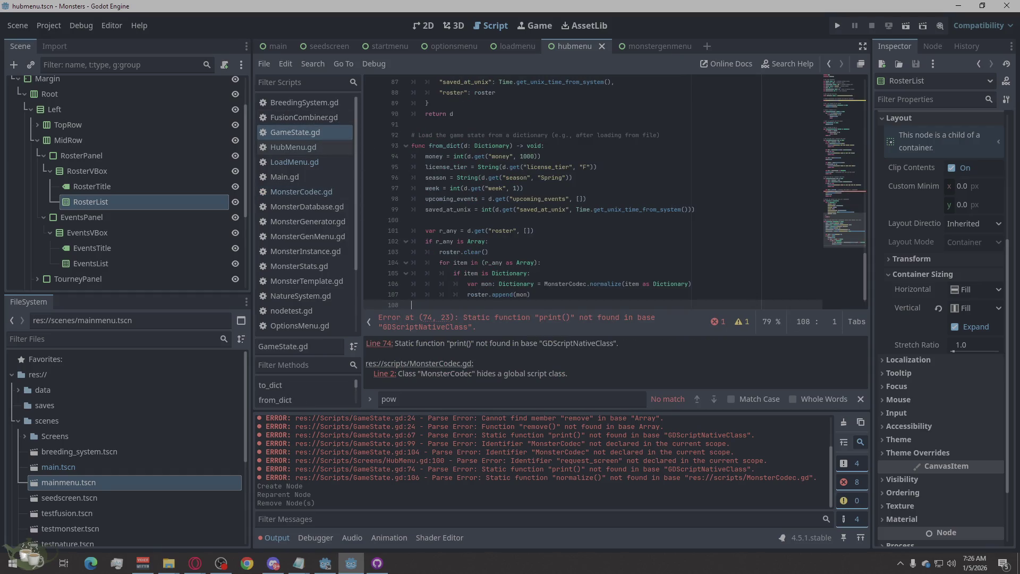
pyautogui.hotkey('alt', 'Tab')
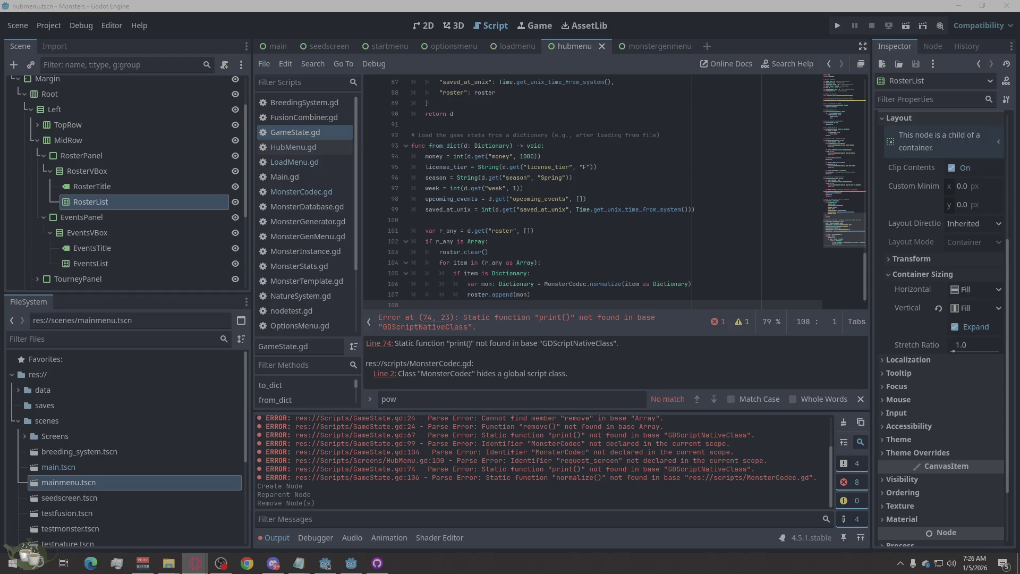
pyautogui.click(307, 140)
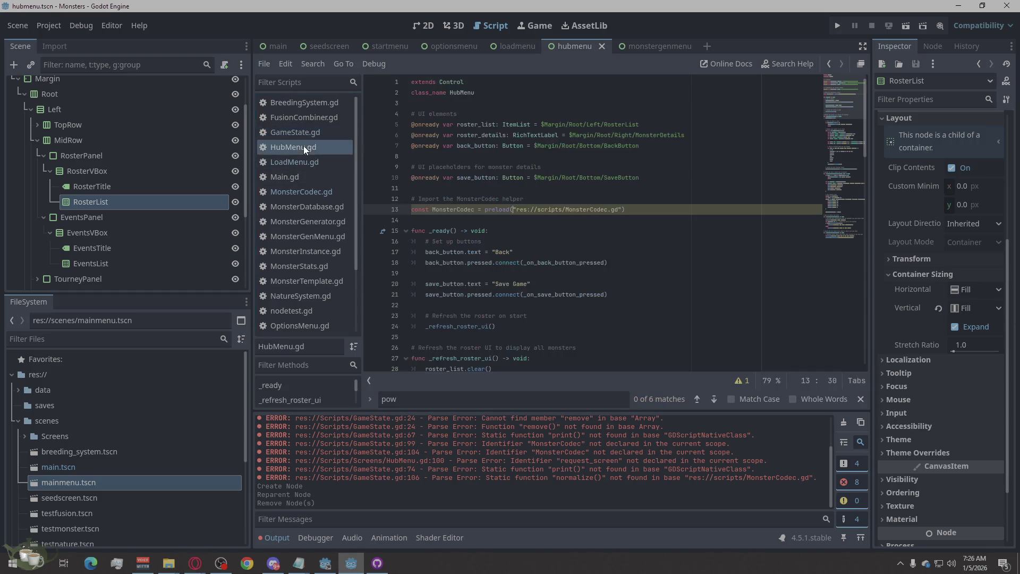
# Cycle through HubMenu.gd, MonsterCodec.gd and LoadMenu.gd, ending back on GameState.gd
pyautogui.click(295, 164)
pyautogui.click(290, 193)
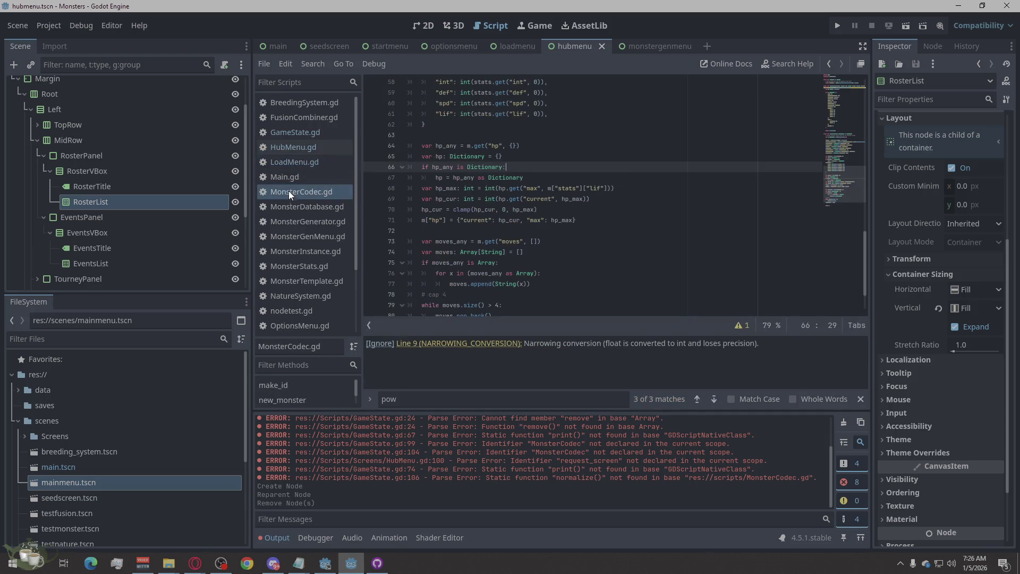
pyautogui.click(288, 157)
pyautogui.click(292, 147)
pyautogui.click(294, 138)
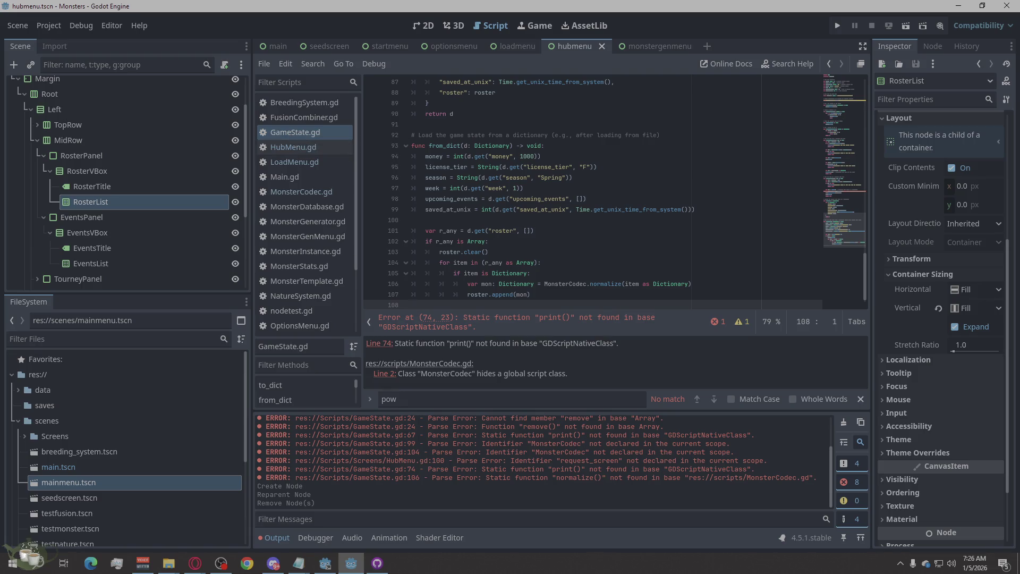
pyautogui.hotkey('alt', 'Tab')
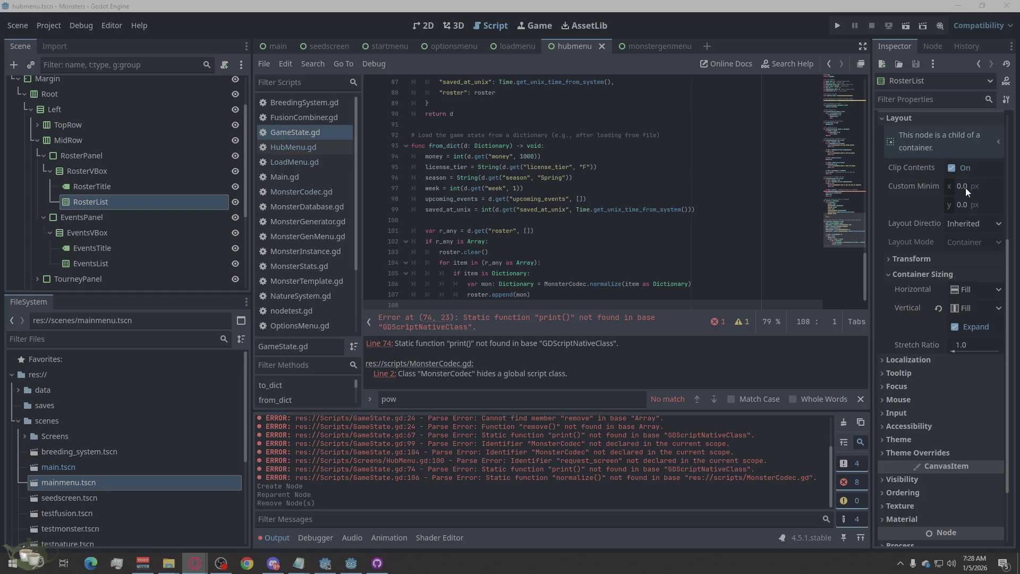
# Select MonsterCodec.gd in the script list
pyautogui.click(311, 192)
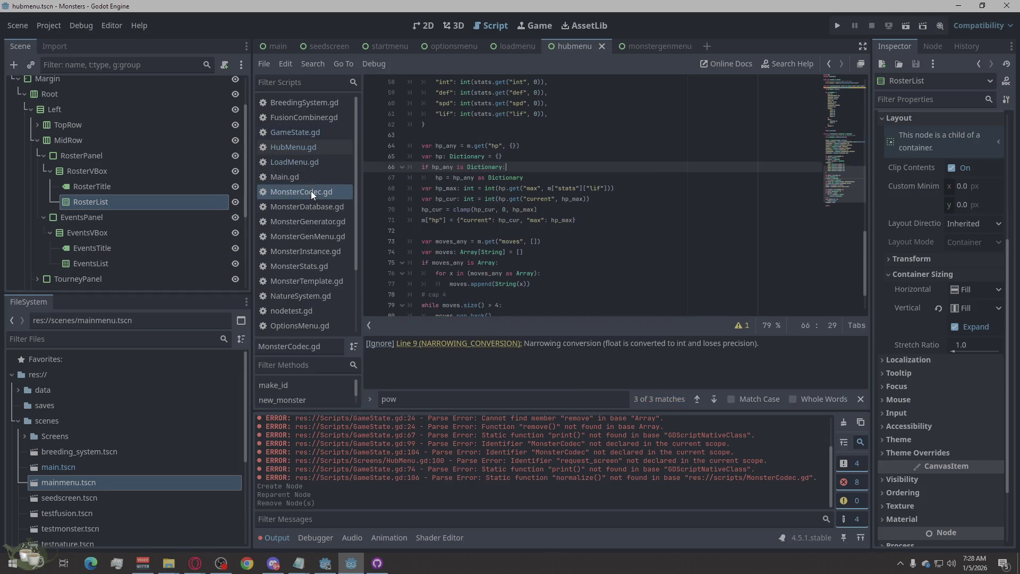
# Cut all of MonsterCodec.gd's old code and paste the new_monster and normalize functions
pyautogui.scroll(-2, 640, 253)
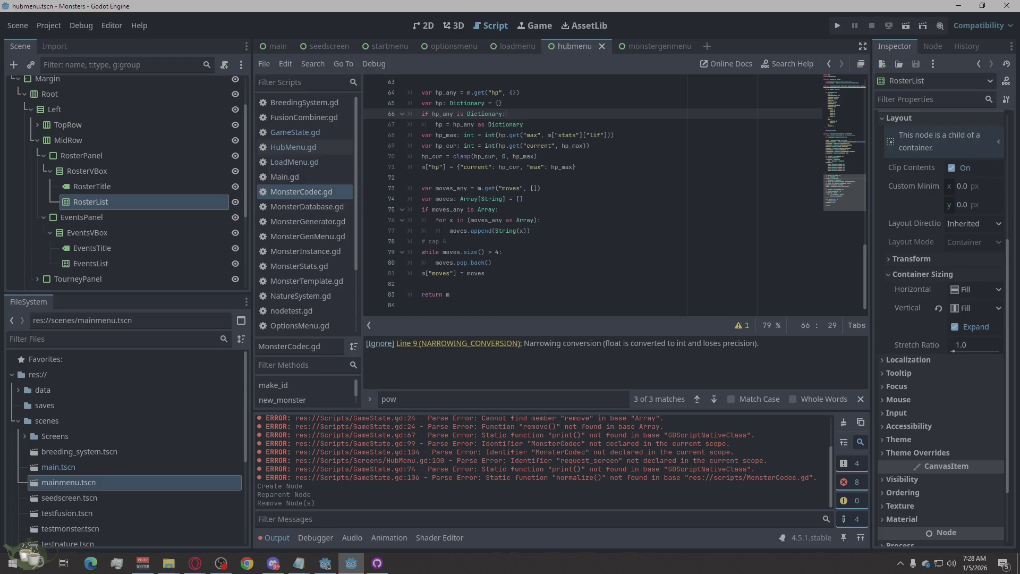
pyautogui.hotkey('alt', 'Tab')
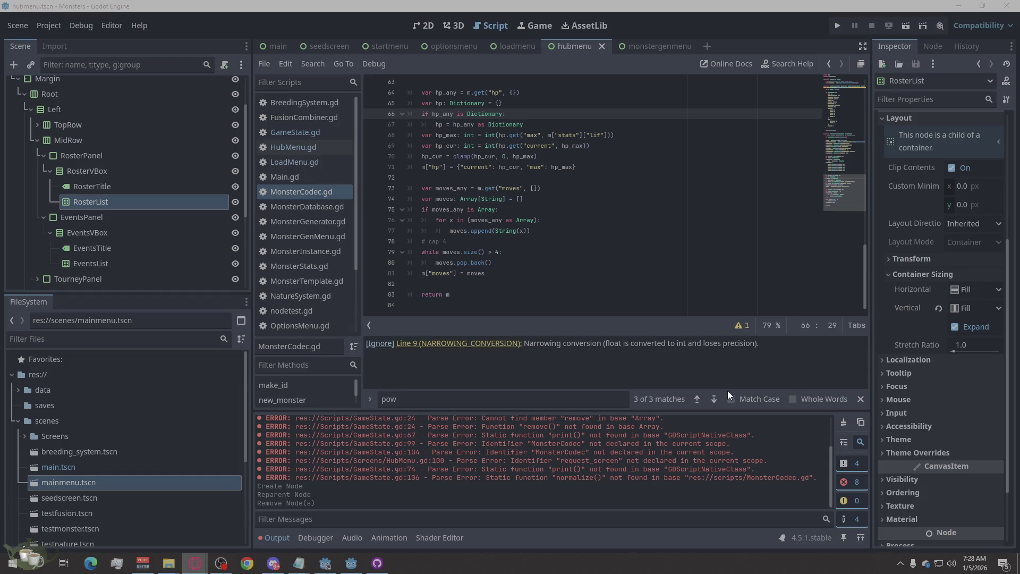
pyautogui.rightClick(469, 300)
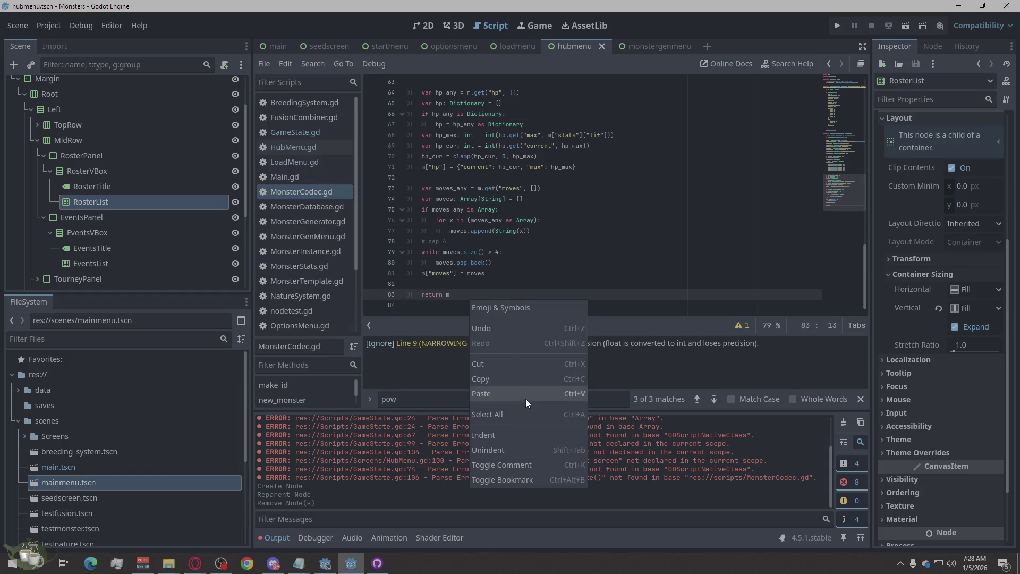
pyautogui.click(524, 413)
pyautogui.rightClick(486, 275)
pyautogui.click(503, 368)
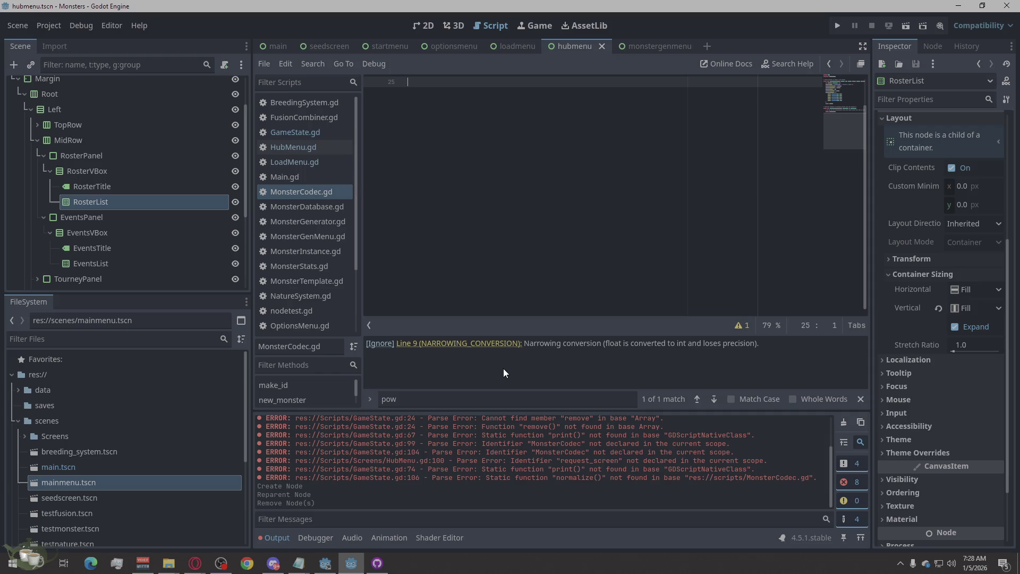
pyautogui.write('extends Node class_name MonsterCodec  # Helper function to create a new monster static func new_monster(primary: String, sub: String, nature: String, nickname: String = "") -> Dictionary: \tvar monster: Dictionary = {} \tmonster["id"] = str(randf())  # Generate a random ID \tmonster["nickname"] = nickname \tmonster["primary"] = primary \tmonster["sub"] = sub \tmonster["nature"] = nature \tmonster["stats"] = { \t\t"pow": rand_range(10, 100), \t\t"spd": rand_range(10, 100), \t\t"def": rand_range(10, 100), \t\t"int": rand_range(10, 100), \t\t"lif": rand_range(100, 500) \t} \treturn monster  # Optional: Function to normalize monster data when loading it static func normalize(monster_data: Dictionary) -> Dictionary: \t# You can add any normalization logic here (e.g., making sure data is within a range, etc.) \treturn monster_data')
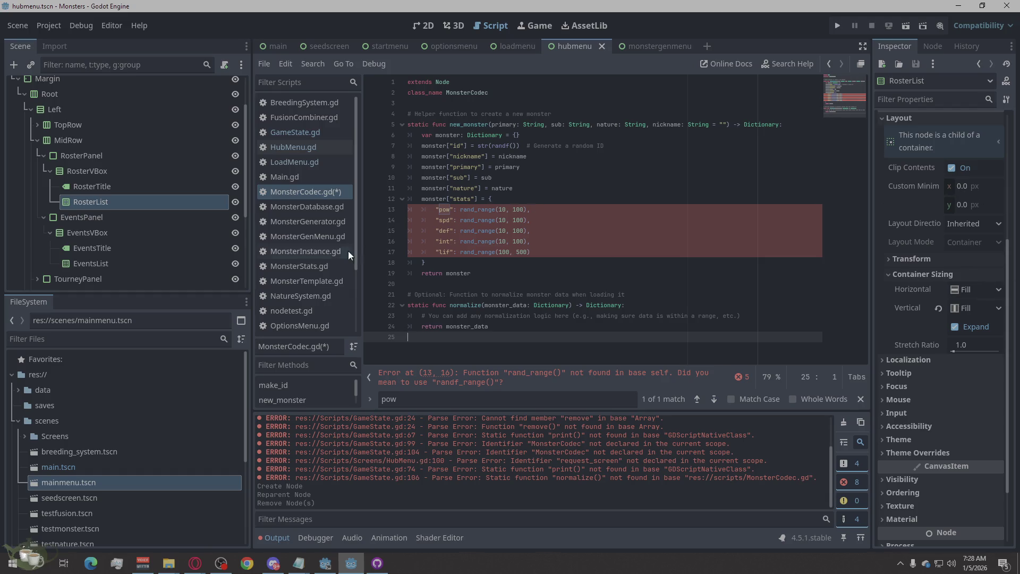
pyautogui.click(316, 192)
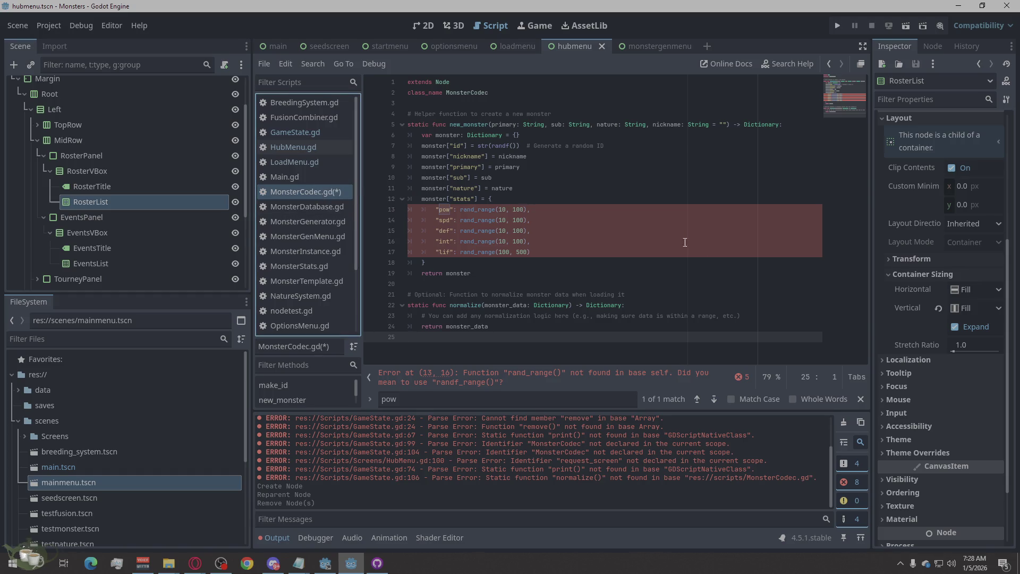
# Expand the error list to see the five rand_range() errors on lines 13–17
pyautogui.click(740, 377)
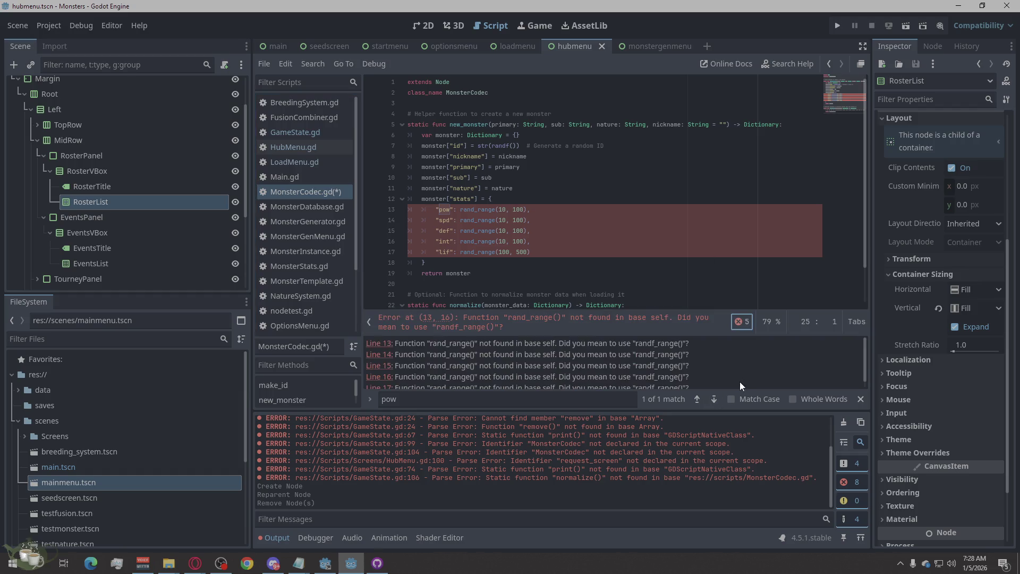
pyautogui.scroll(-1, 720, 364)
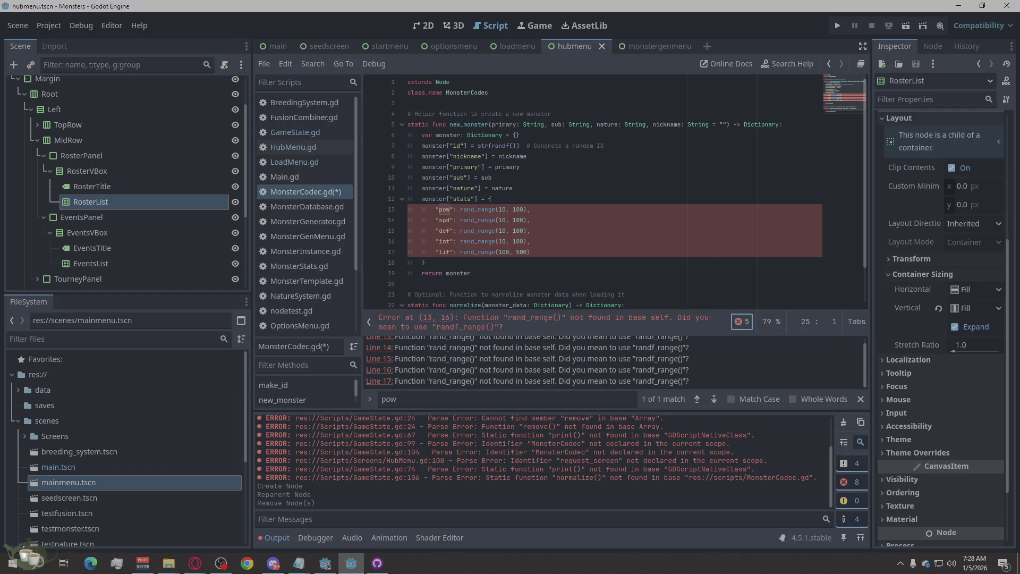
pyautogui.hotkey('alt', 'Tab')
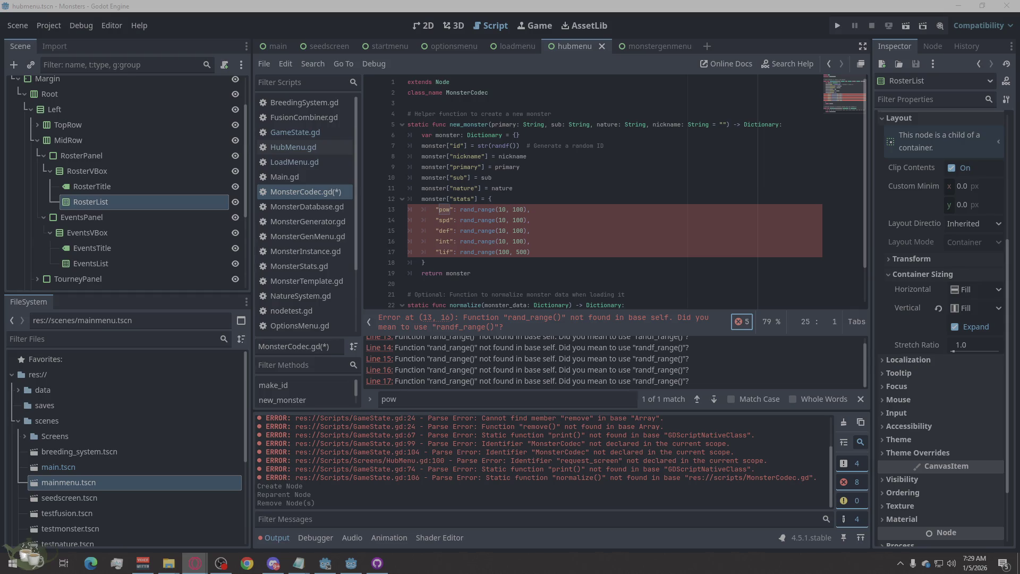
# Select all of GameState.gd's code, then save all edited scripts with Ctrl+S
pyautogui.click(327, 132)
pyautogui.rightClick(606, 257)
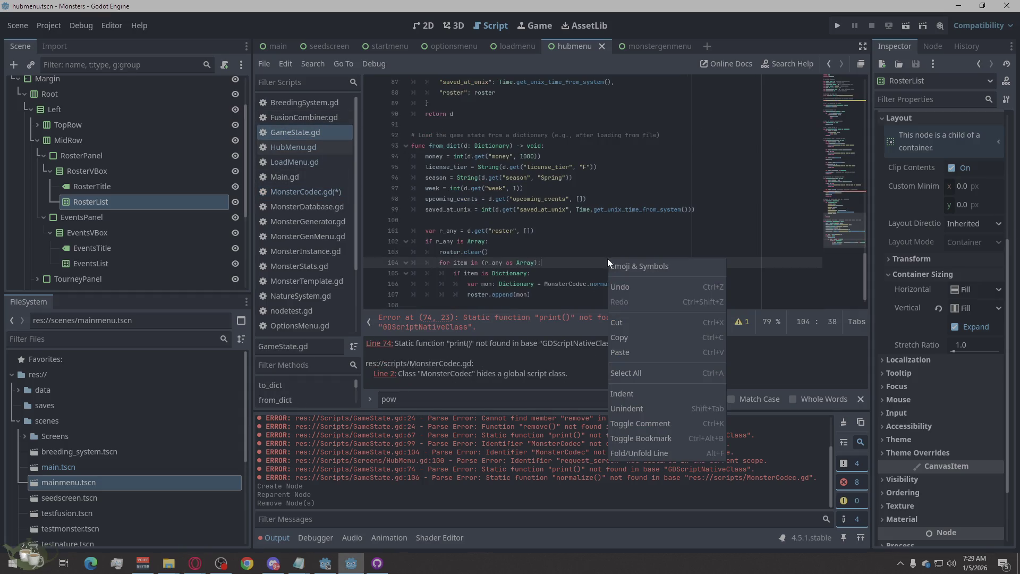
pyautogui.click(626, 370)
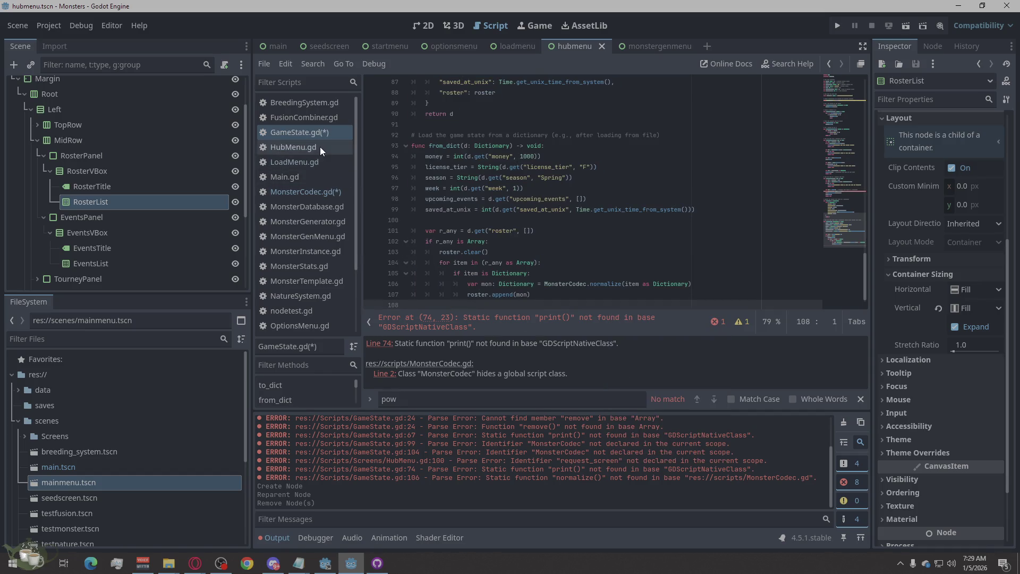
pyautogui.scroll(7, 553, 244)
pyautogui.scroll(20, 553, 243)
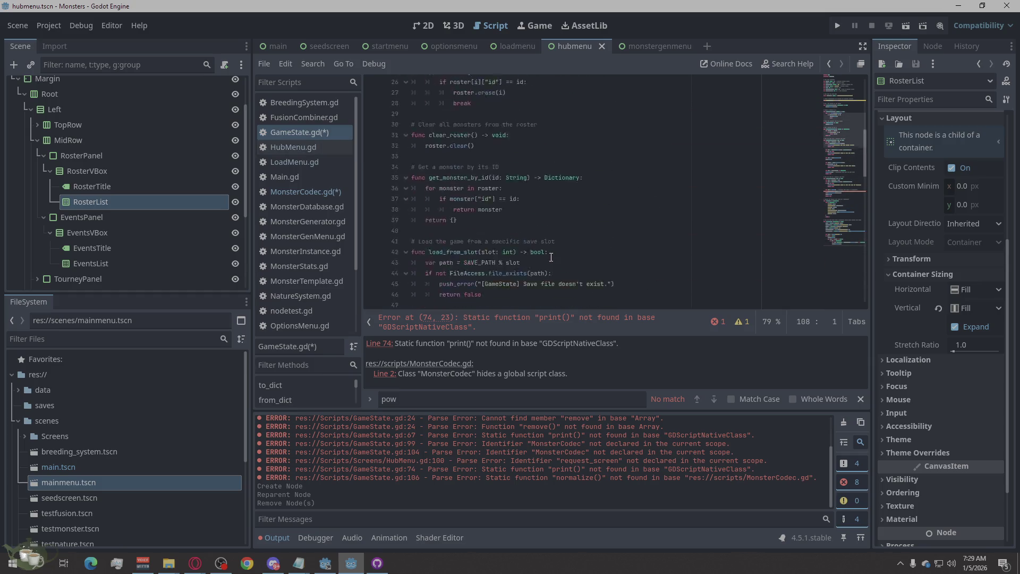
pyautogui.hotkey('ctrl', 's')
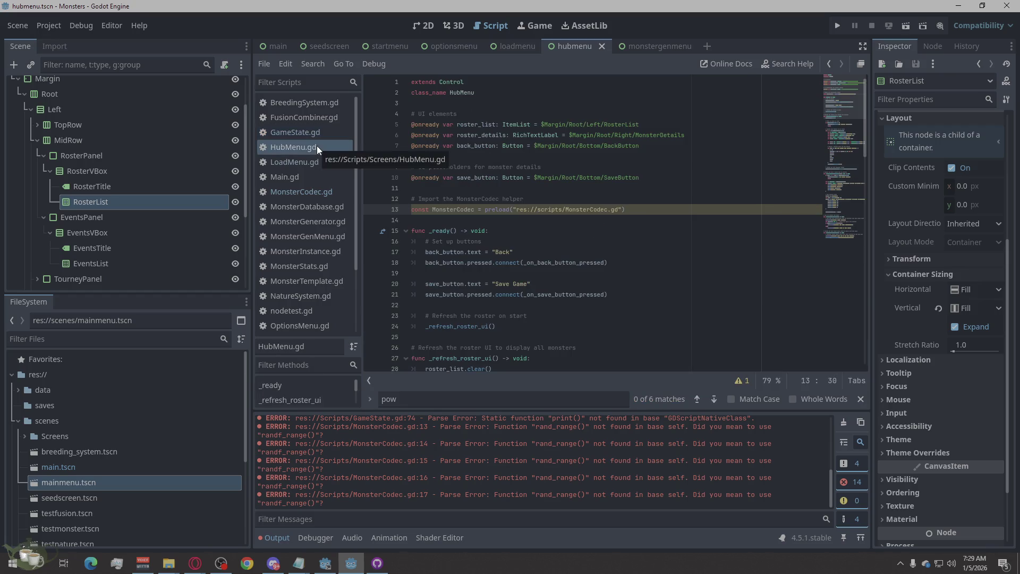
# Overwrite all of HubMenu.gd with the pasted new code, then return to GameState.gd
pyautogui.click(313, 147)
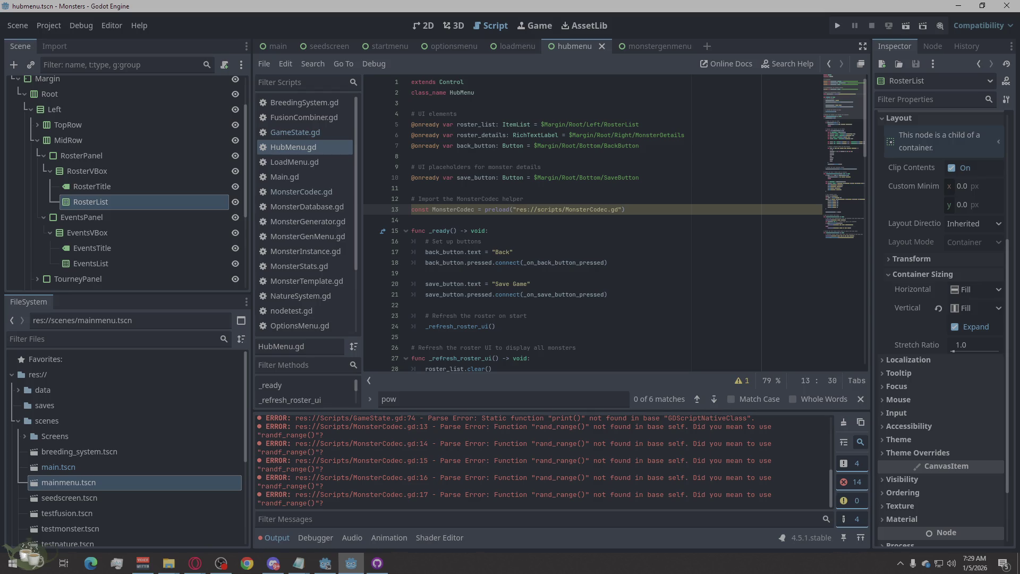
pyautogui.click(195, 563)
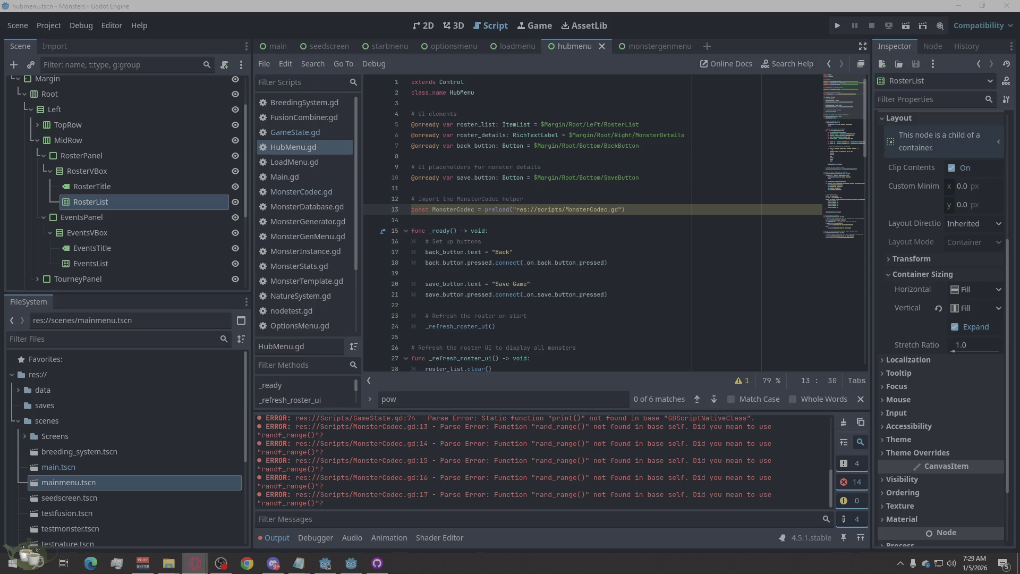
pyautogui.rightClick(605, 239)
pyautogui.click(644, 359)
pyautogui.hotkey('ctrl', 'v')
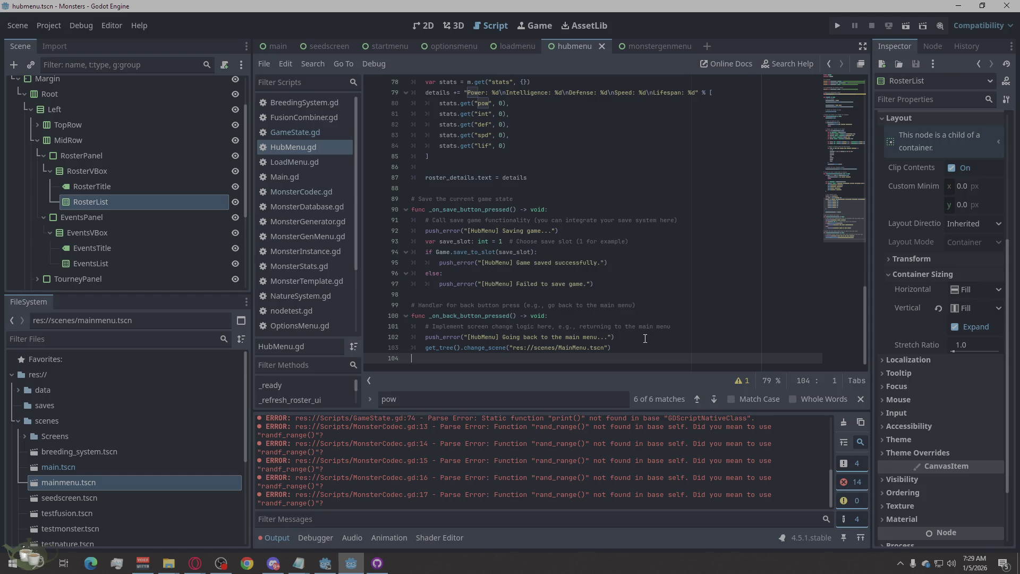
pyautogui.click(300, 136)
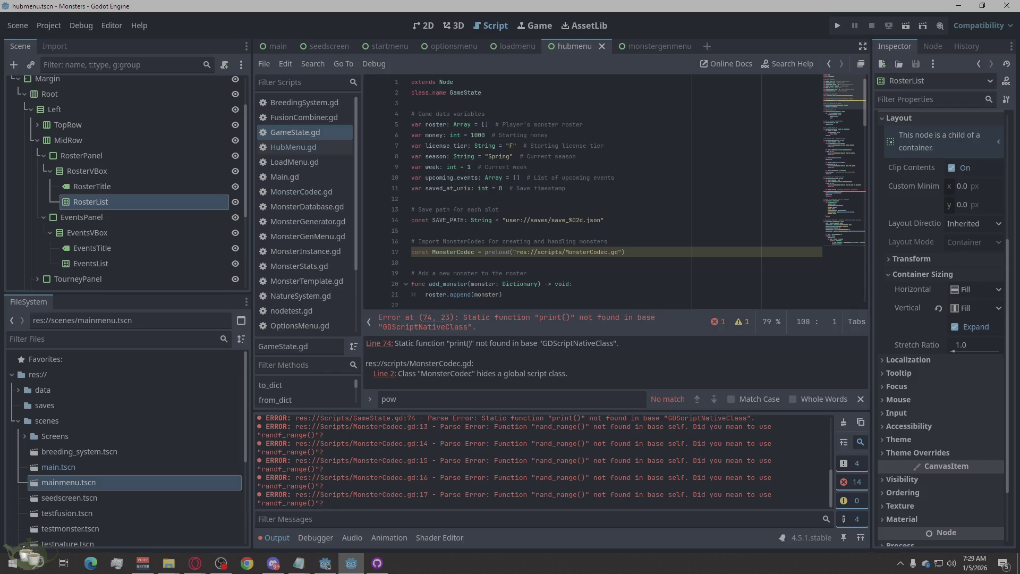
pyautogui.hotkey('alt', 'Tab')
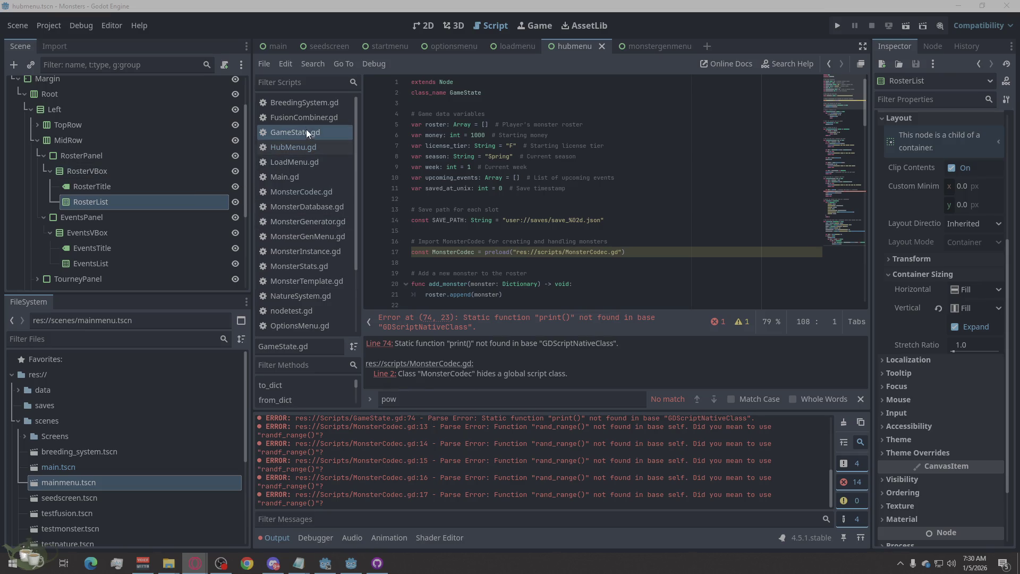
pyautogui.click(290, 194)
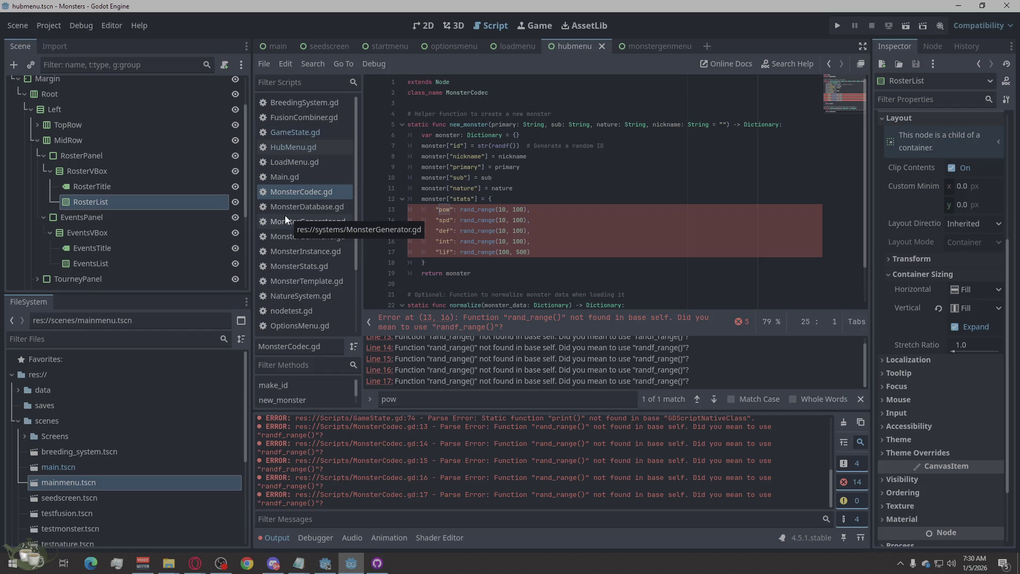
pyautogui.click(295, 132)
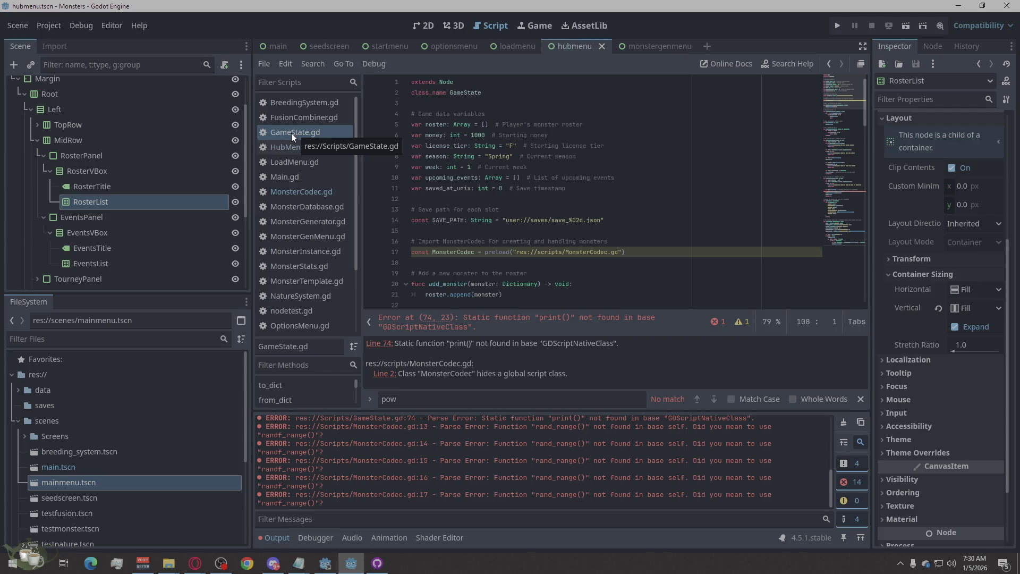
pyautogui.click(386, 345)
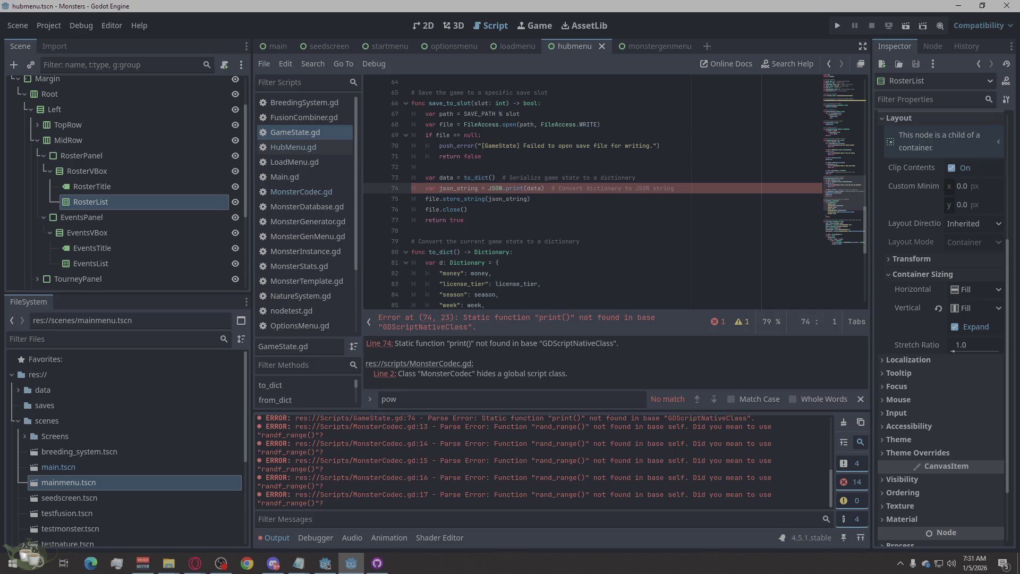
# Select the word 'print' in JSON.print(data) on GameState.gd line 74
pyautogui.hotkey('alt', 'Tab')
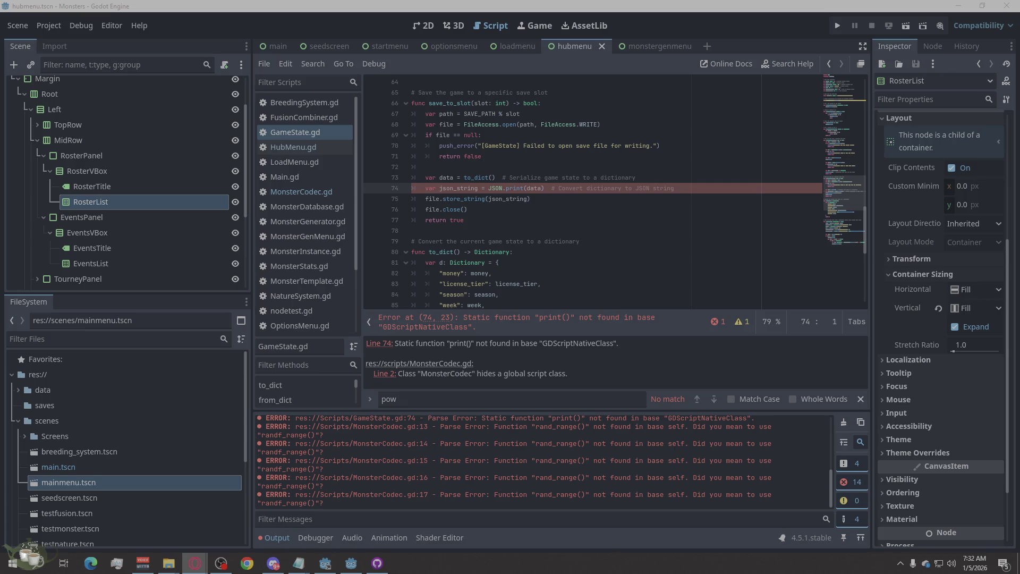
pyautogui.moveTo(543, 188); pyautogui.dragTo(507, 188)
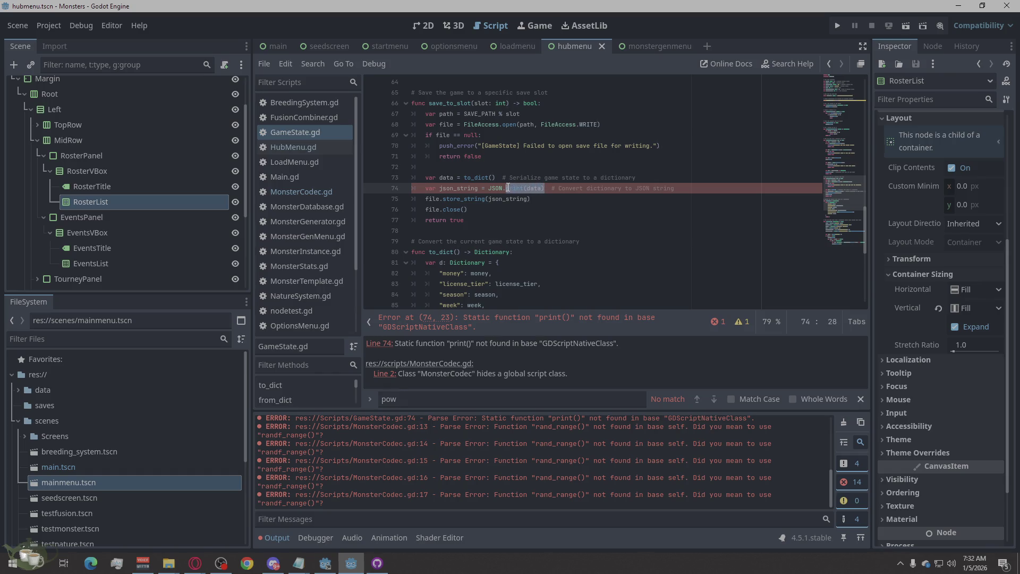
pyautogui.rightClick(509, 188)
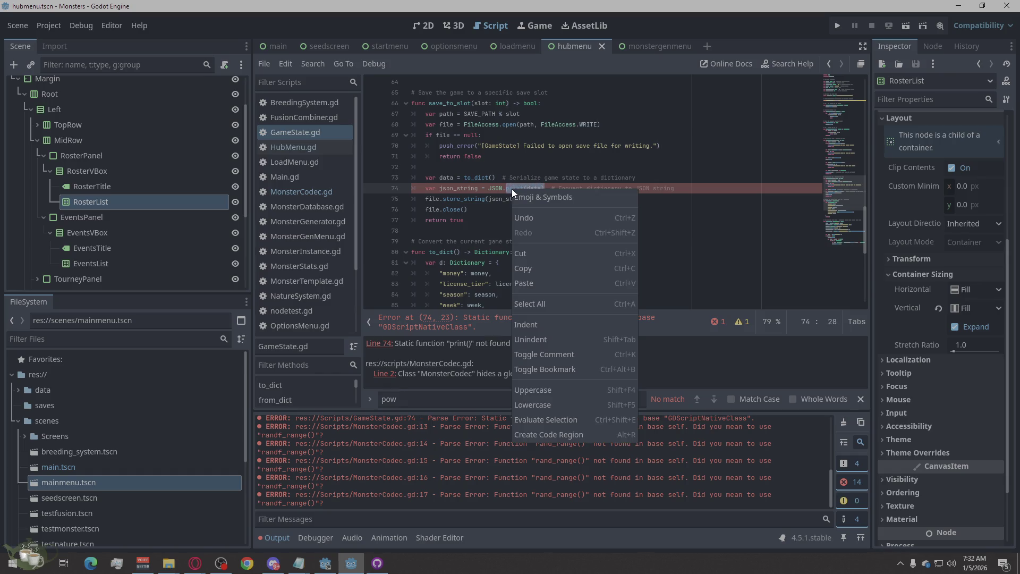
pyautogui.click(529, 283)
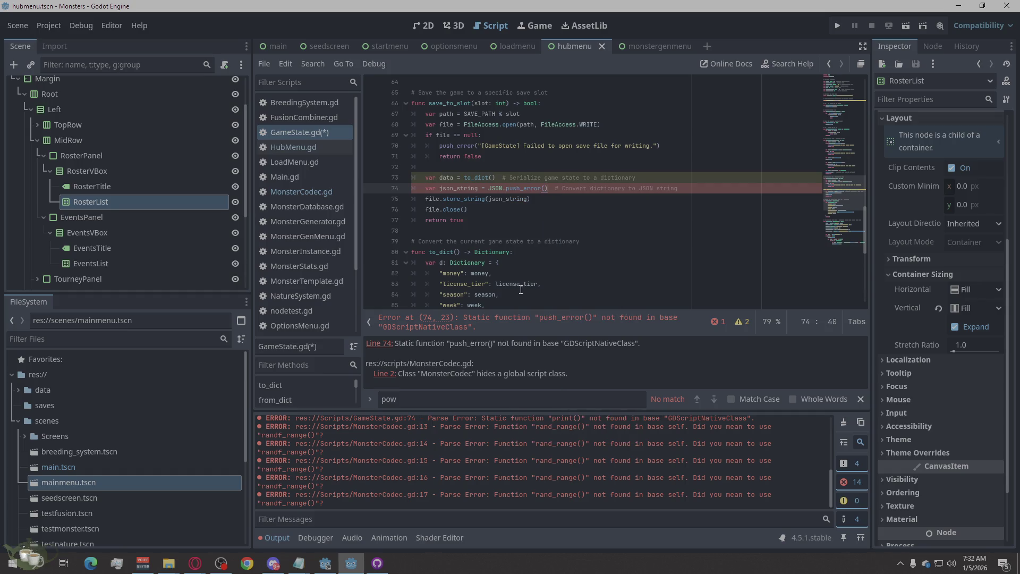
pyautogui.moveTo(521, 290)
pyautogui.hotkey('ctrl', 's')
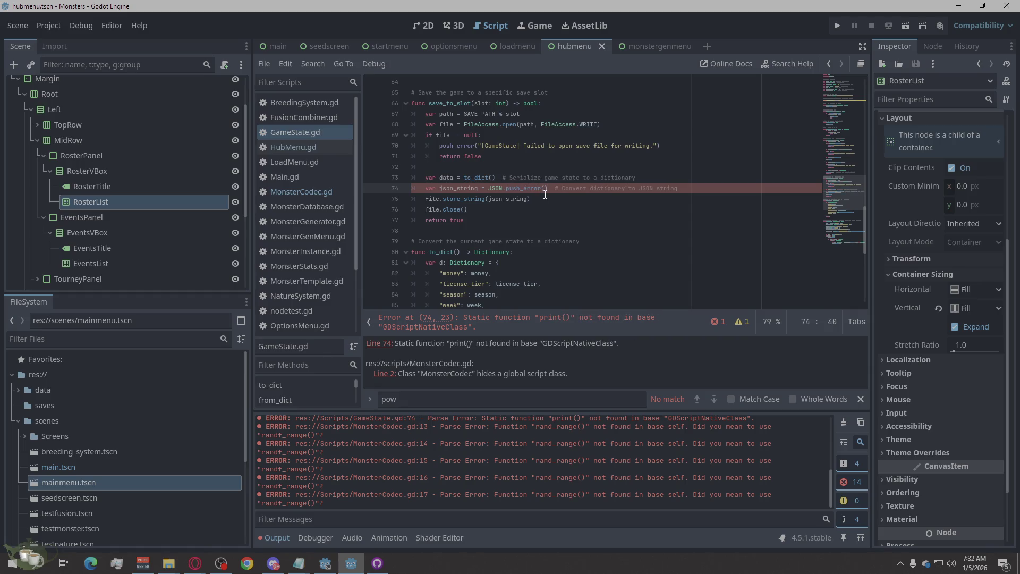
pyautogui.write('data')
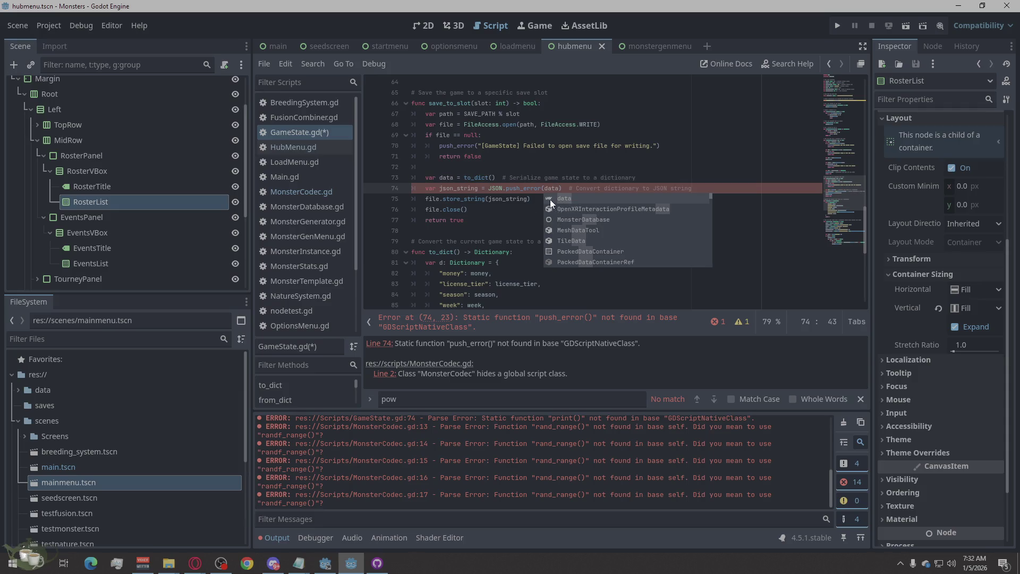
pyautogui.click(547, 231)
pyautogui.moveTo(562, 188); pyautogui.dragTo(541, 189)
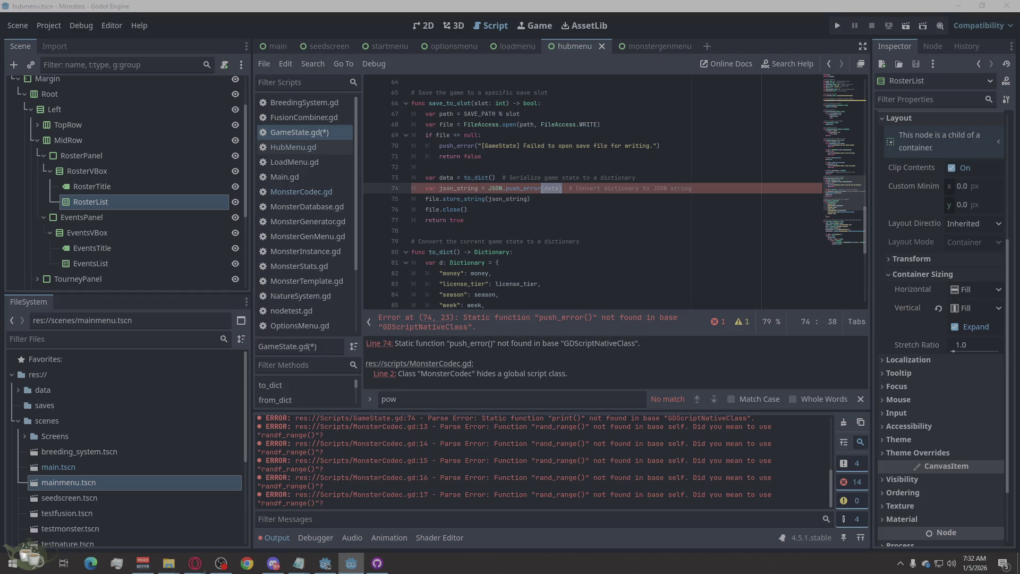
pyautogui.click(195, 563)
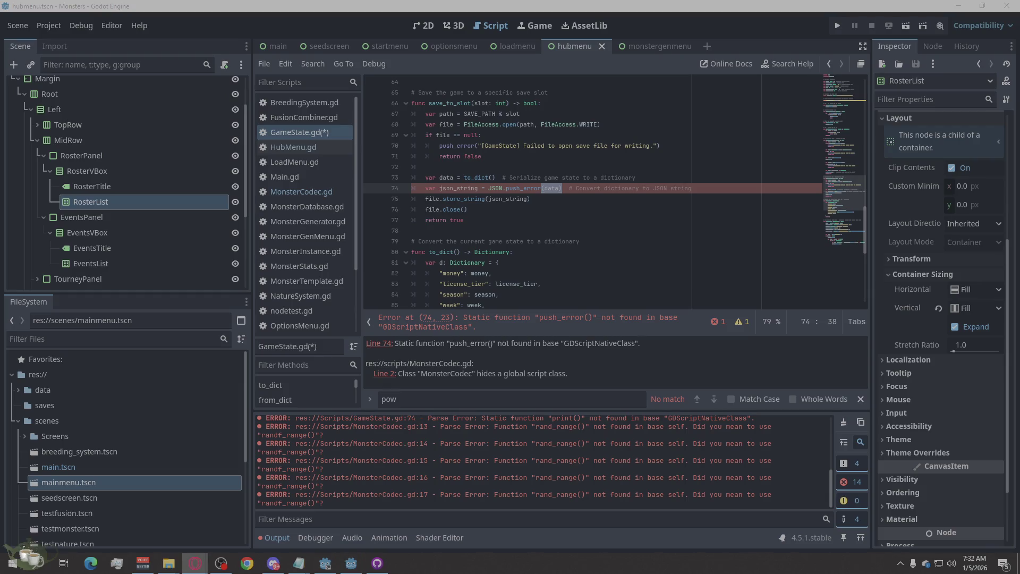
pyautogui.click(598, 217)
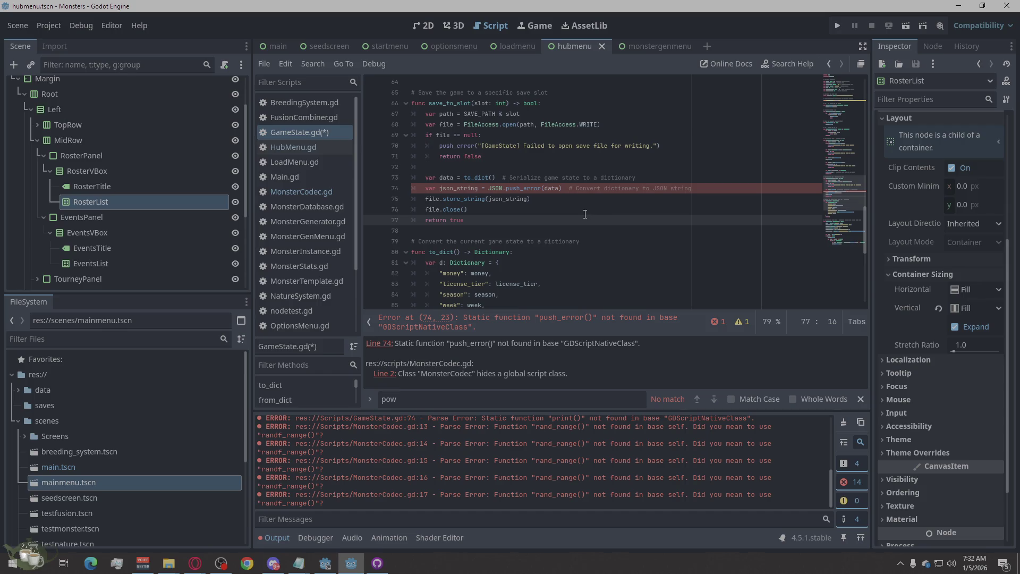
pyautogui.hotkey('ctrl', 'z')
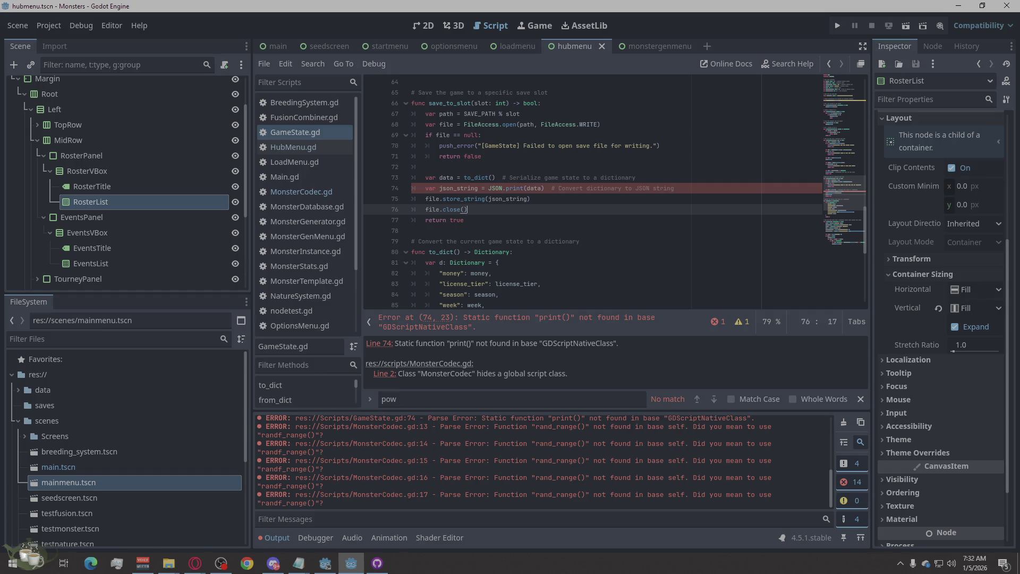
pyautogui.hotkey('alt', 'Tab')
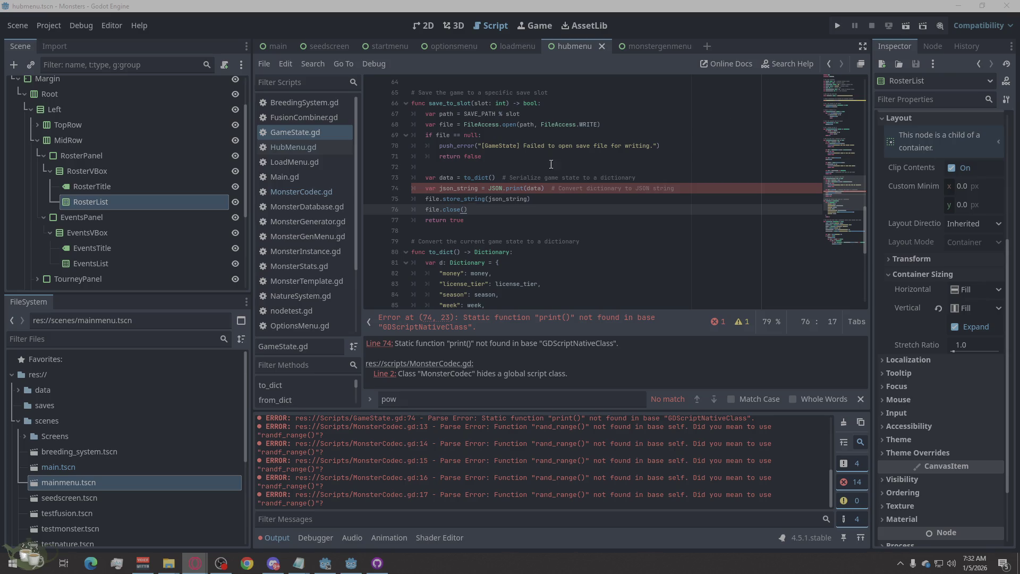
pyautogui.moveTo(545, 188); pyautogui.dragTo(506, 188)
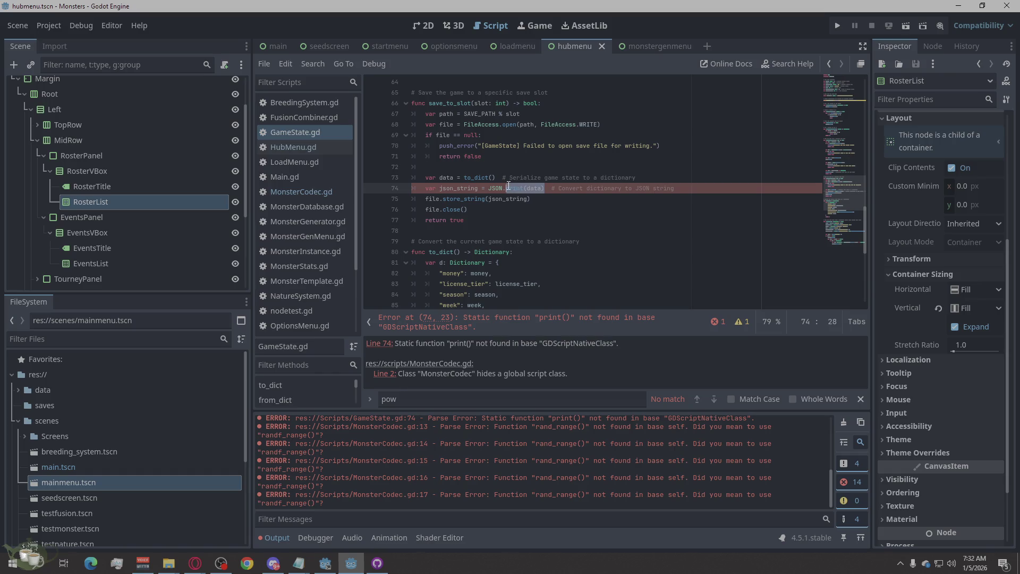
# Paste push_error("[GameState] Save file doesn't exist.") over print(data) on line 74
pyautogui.click(684, 186)
pyautogui.click(566, 195)
pyautogui.moveTo(546, 188); pyautogui.dragTo(506, 190)
pyautogui.hotkey('ctrl', 'v')
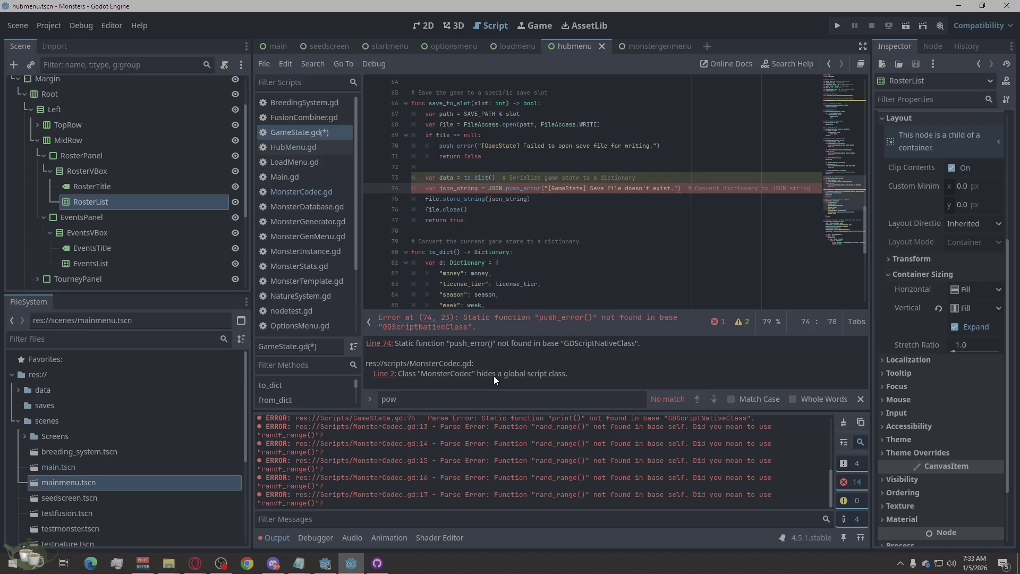
# Check the edited lines around line 75, then switch back to MonsterCodec.gd
pyautogui.click(689, 241)
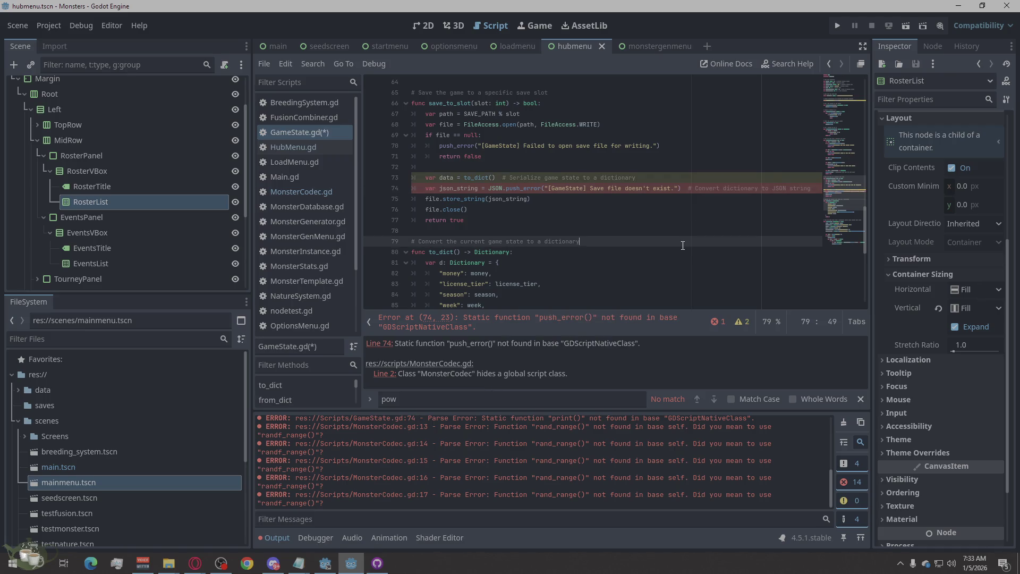
pyautogui.click(667, 211)
pyautogui.click(667, 195)
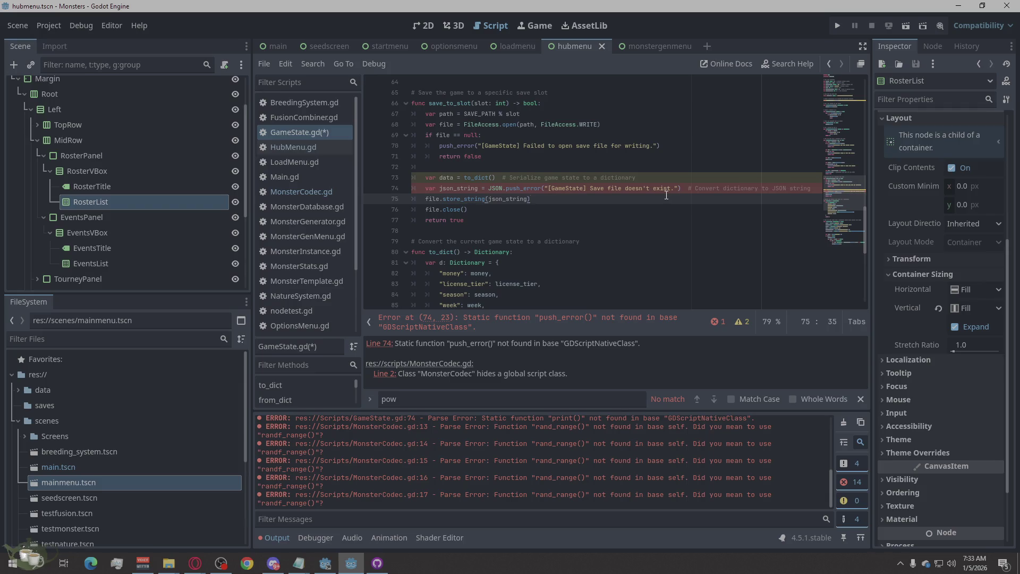
pyautogui.click(194, 562)
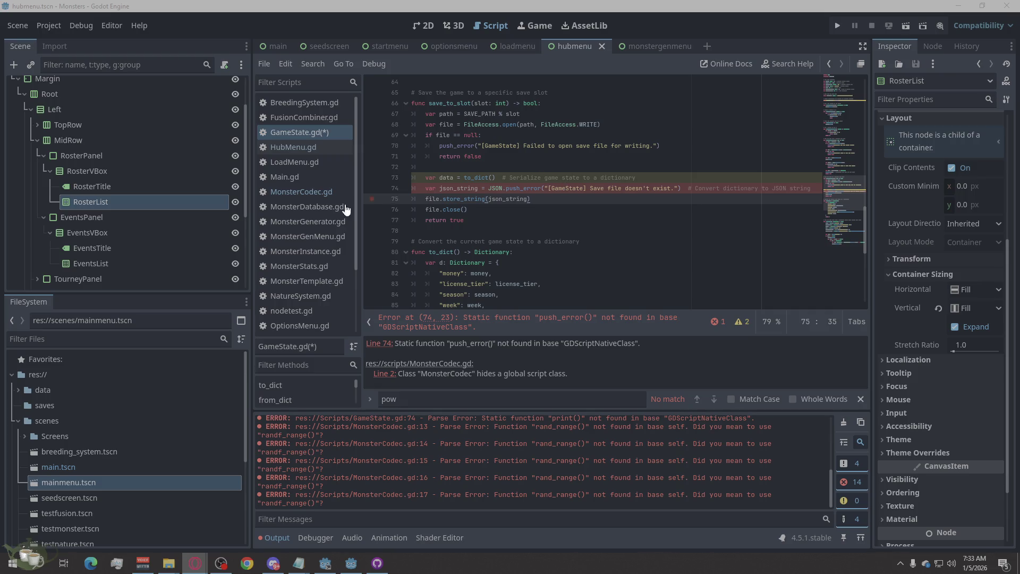
pyautogui.click(316, 197)
# Rename MonsterCodec.gd to MonsterDataHandler.gd in the FileSystem dock and save all scripts
pyautogui.rightClick(316, 197)
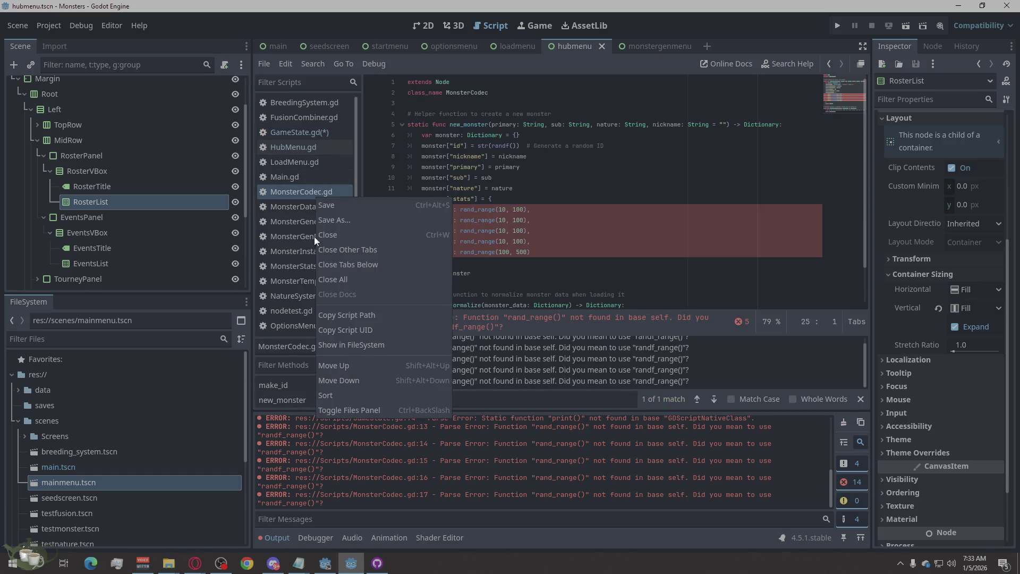
pyautogui.click(135, 447)
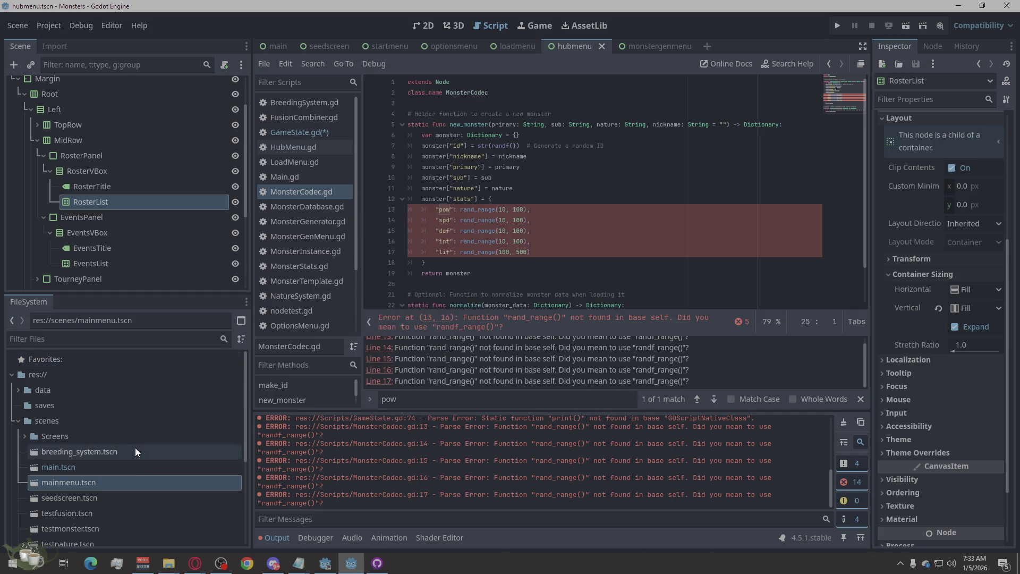
pyautogui.scroll(-5, 135, 448)
pyautogui.click(78, 473)
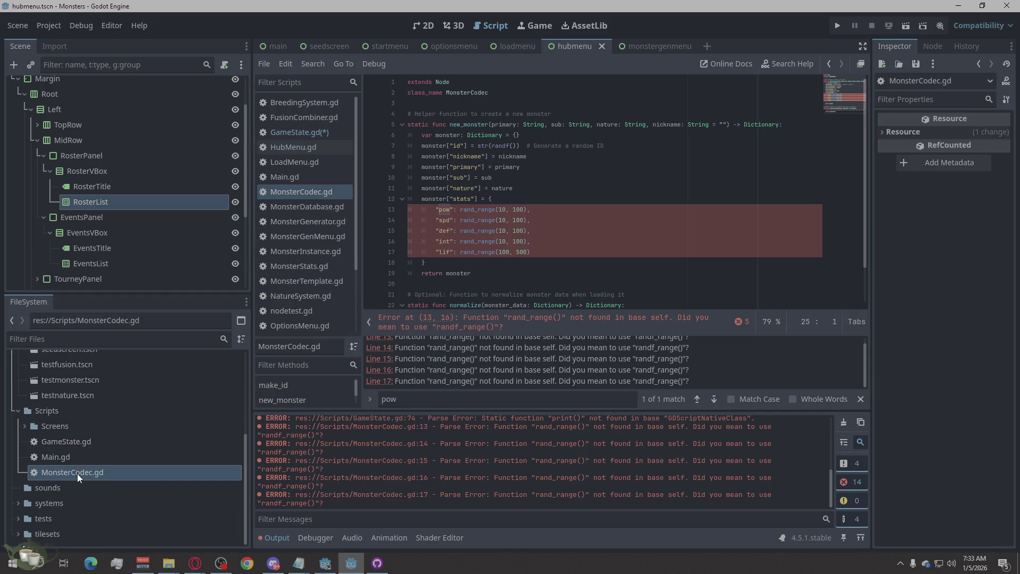
pyautogui.rightClick(77, 473)
pyautogui.click(110, 429)
pyautogui.write('MonsterDataHandler')
pyautogui.press('Return')
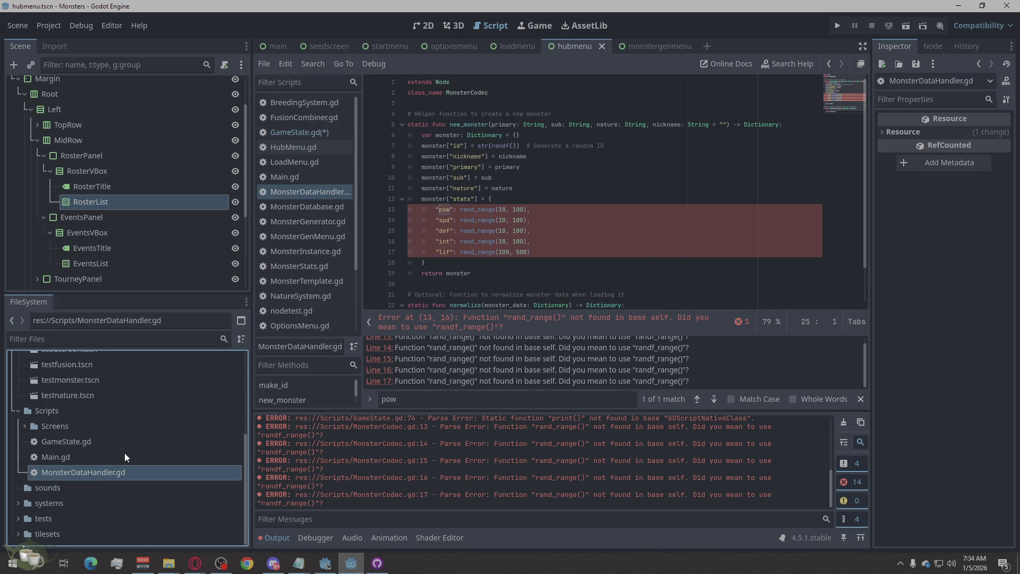
pyautogui.hotkey('ctrl', 's')
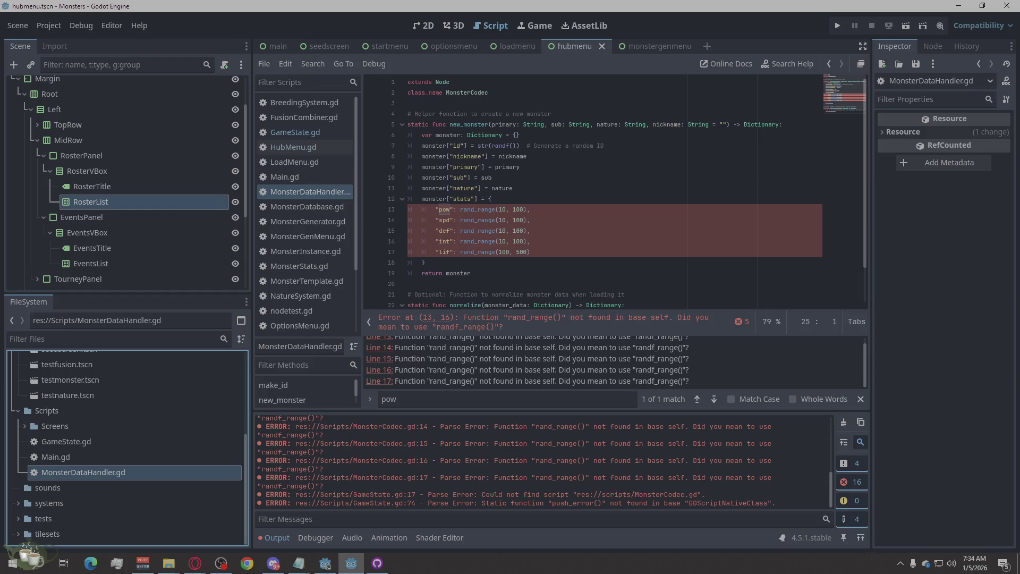
# Select all MonsterDataHandler.gd code for replacement and remove a stray 's'
pyautogui.hotkey('alt', 'Tab')
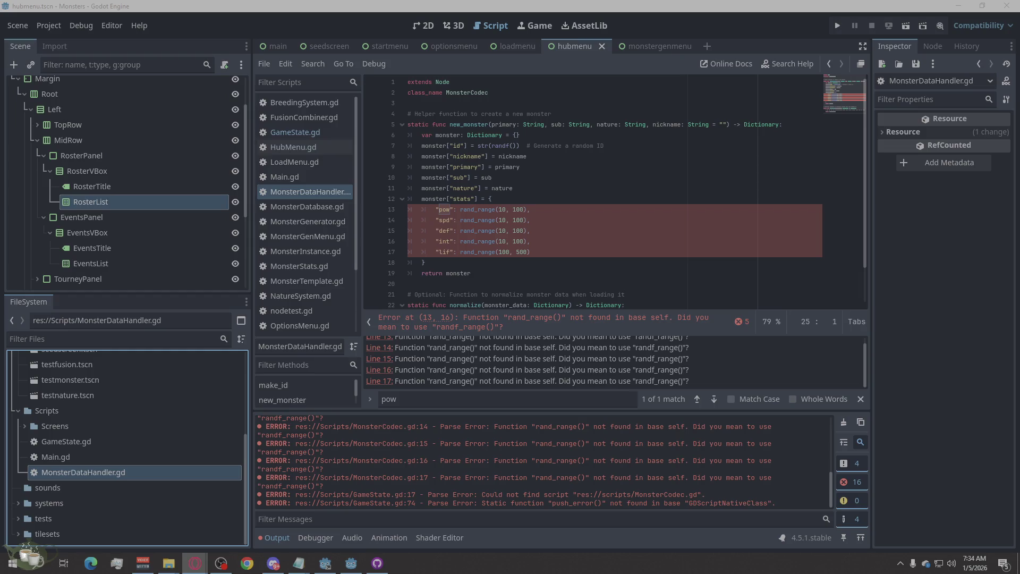
pyautogui.click(327, 194)
pyautogui.rightClick(636, 267)
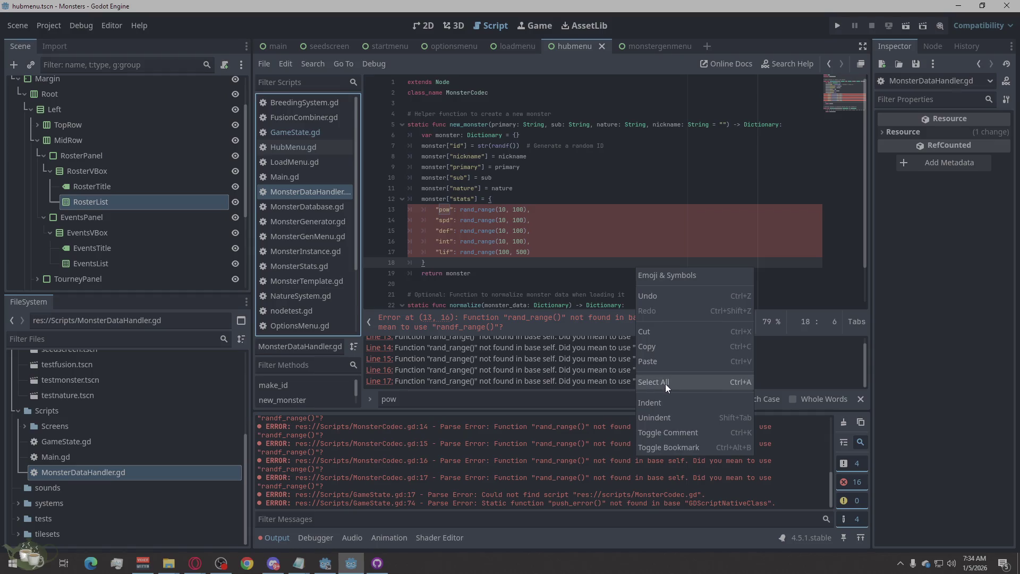
pyautogui.click(666, 382)
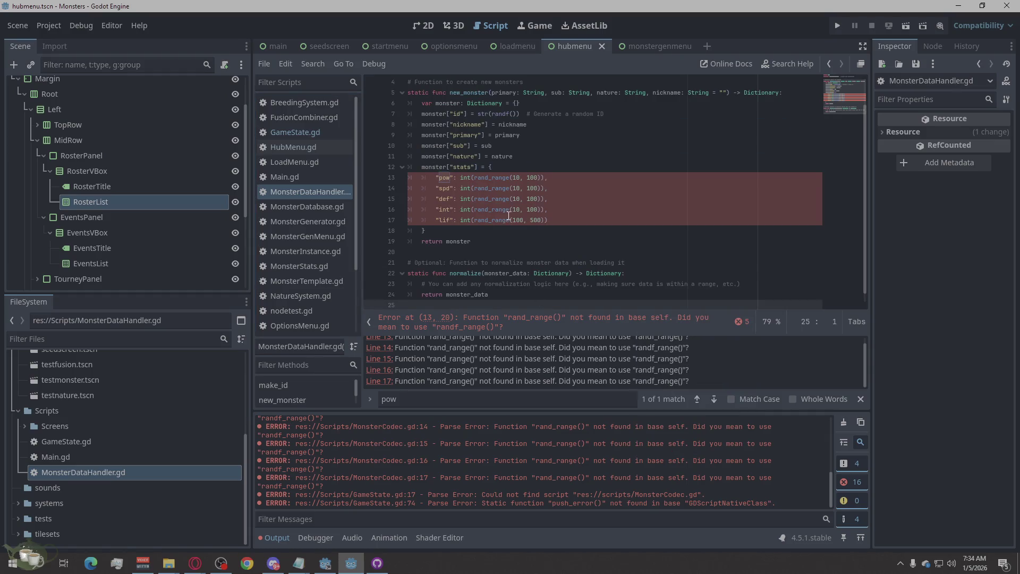
pyautogui.scroll(-1, 519, 217)
pyautogui.write('s')
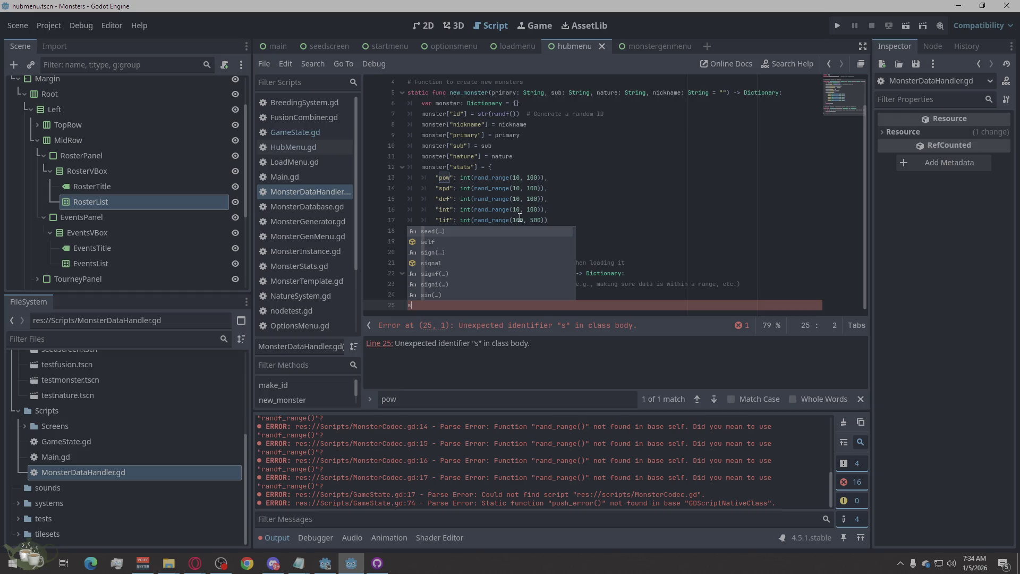
pyautogui.press('BackSpace')
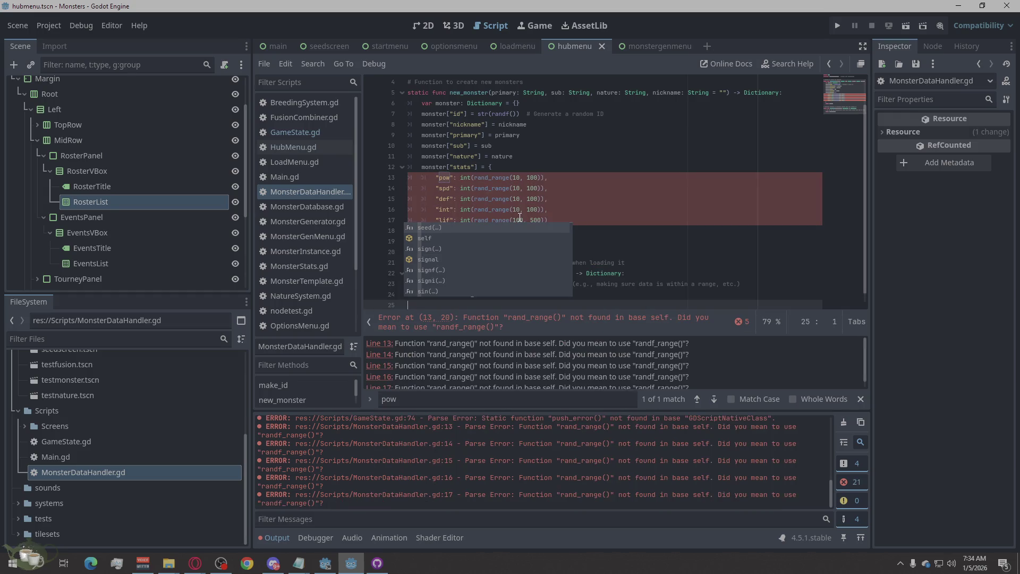
pyautogui.click(453, 156)
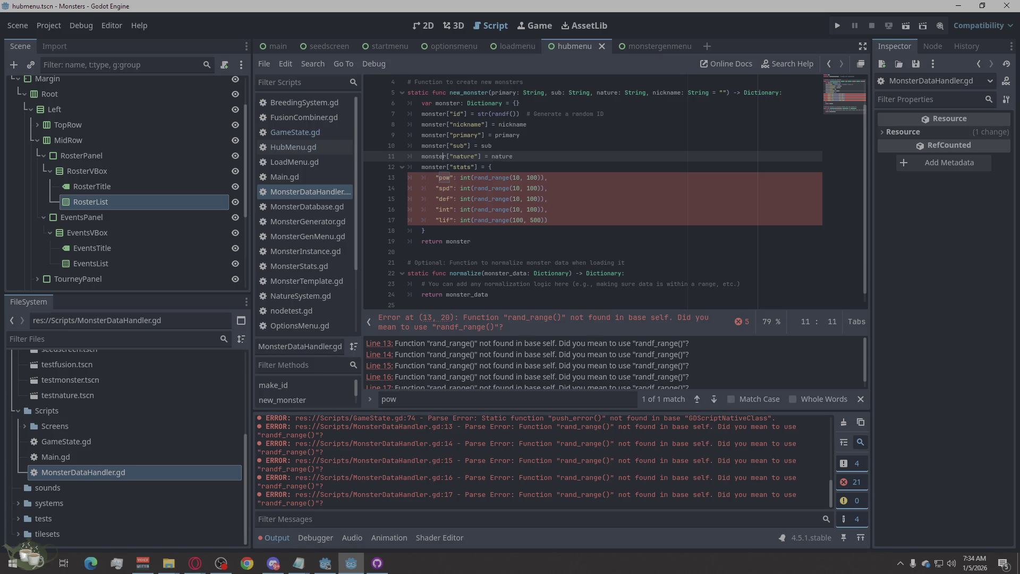
pyautogui.click(194, 563)
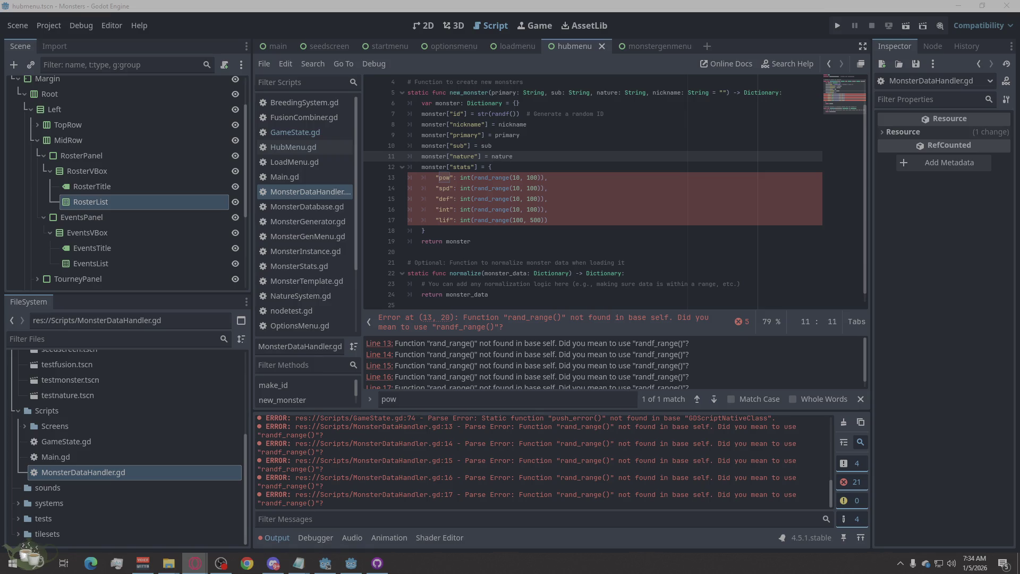
# Replace all of GameState.gd's code with the pasted corrected version and save it
pyautogui.click(294, 133)
pyautogui.rightClick(572, 252)
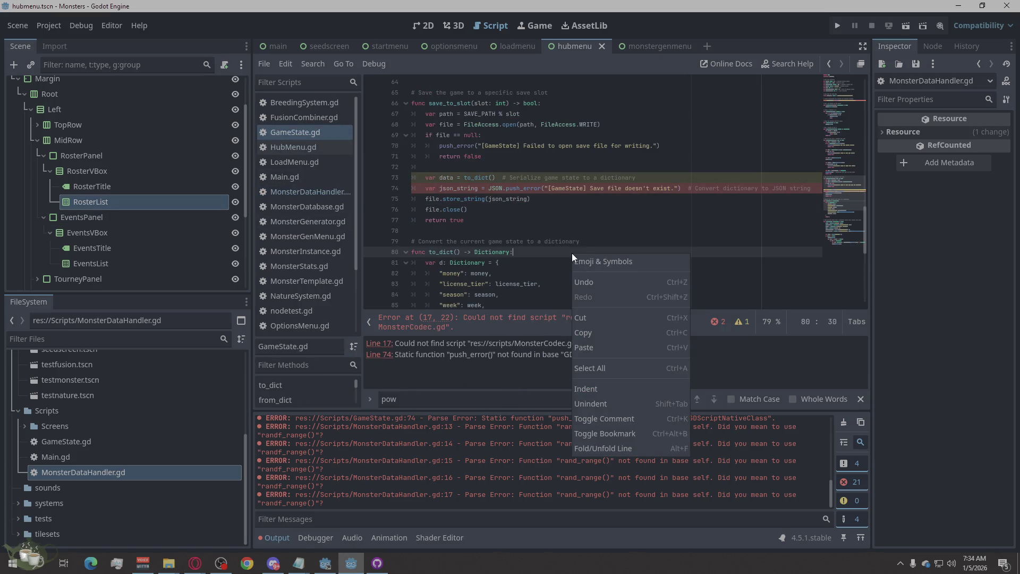
pyautogui.click(596, 362)
pyautogui.hotkey('ctrl', 'v')
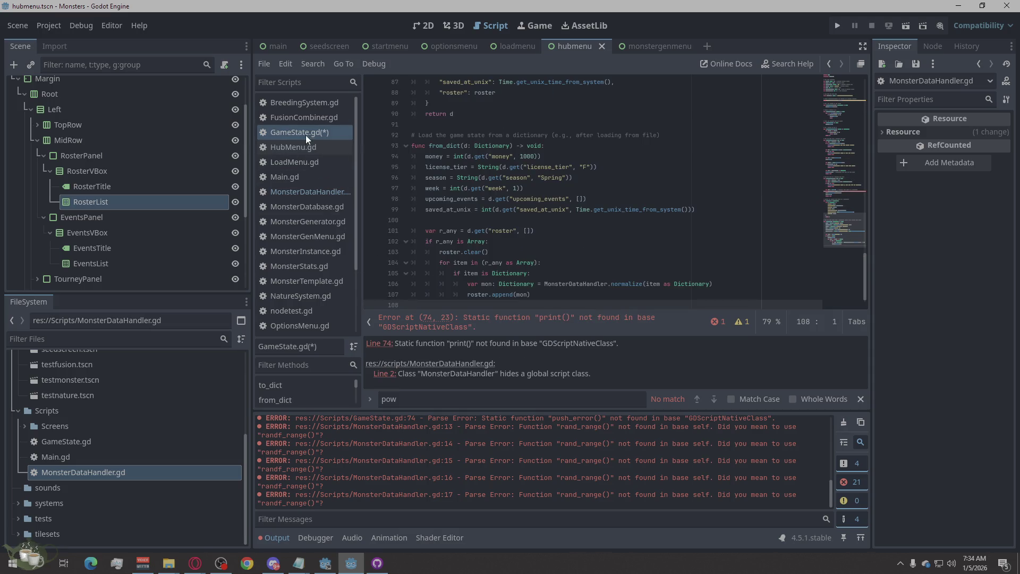
pyautogui.hotkey('ctrl', 's')
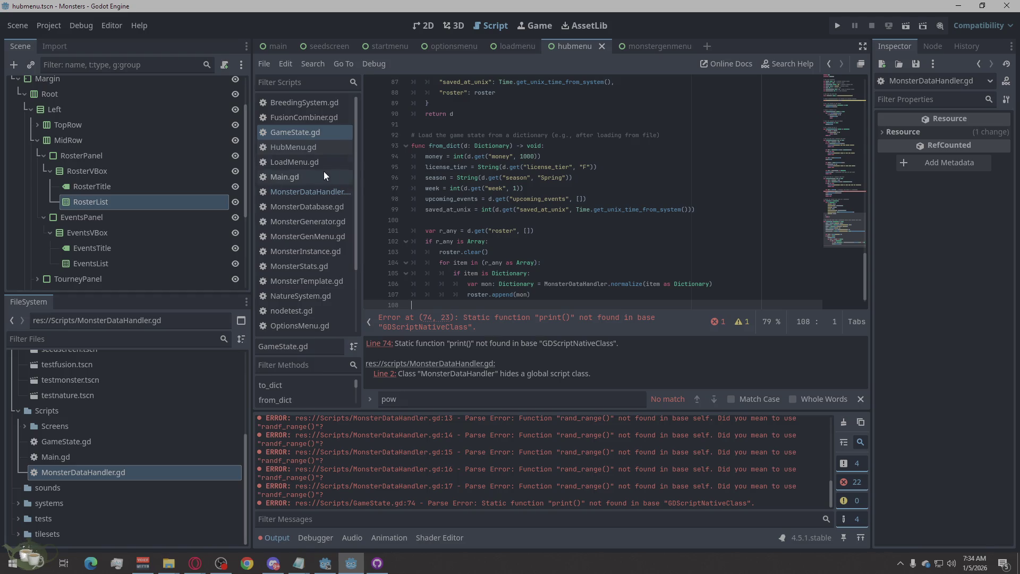
# Bring up the HubMenu.gd script, after checking GameState and the browser
pyautogui.click(324, 151)
pyautogui.click(327, 132)
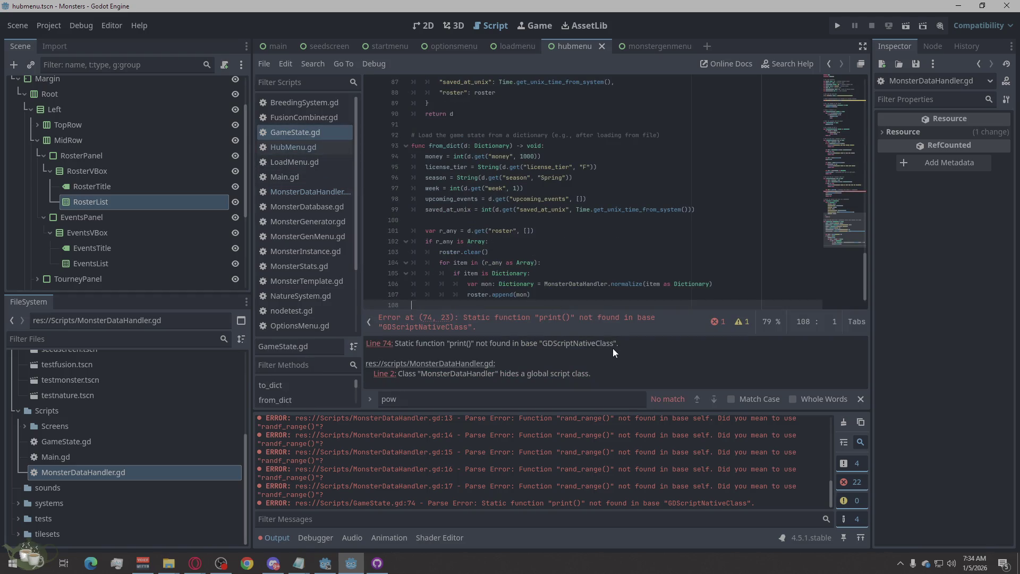
pyautogui.hotkey('alt', 'Tab')
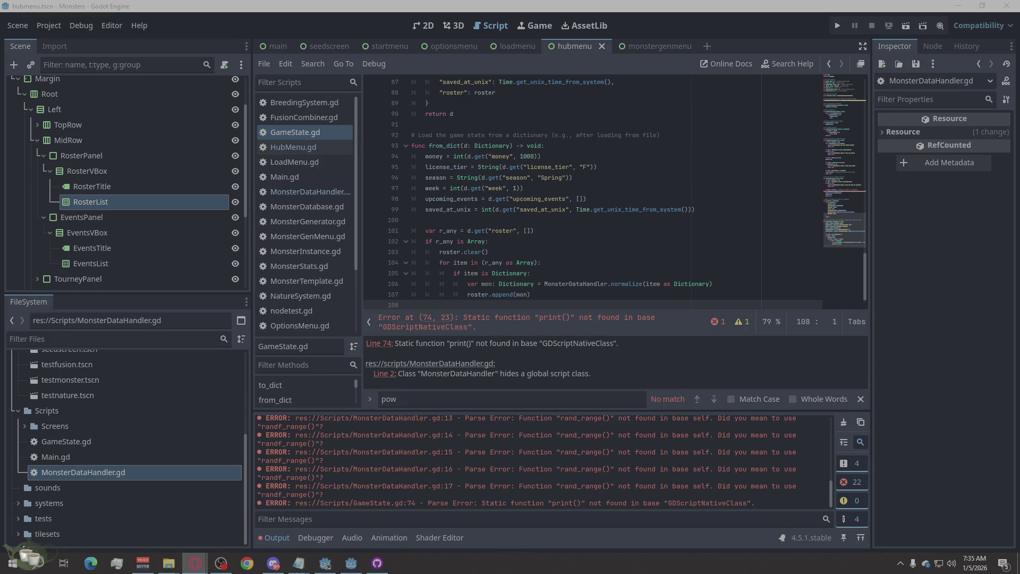
pyautogui.click(320, 146)
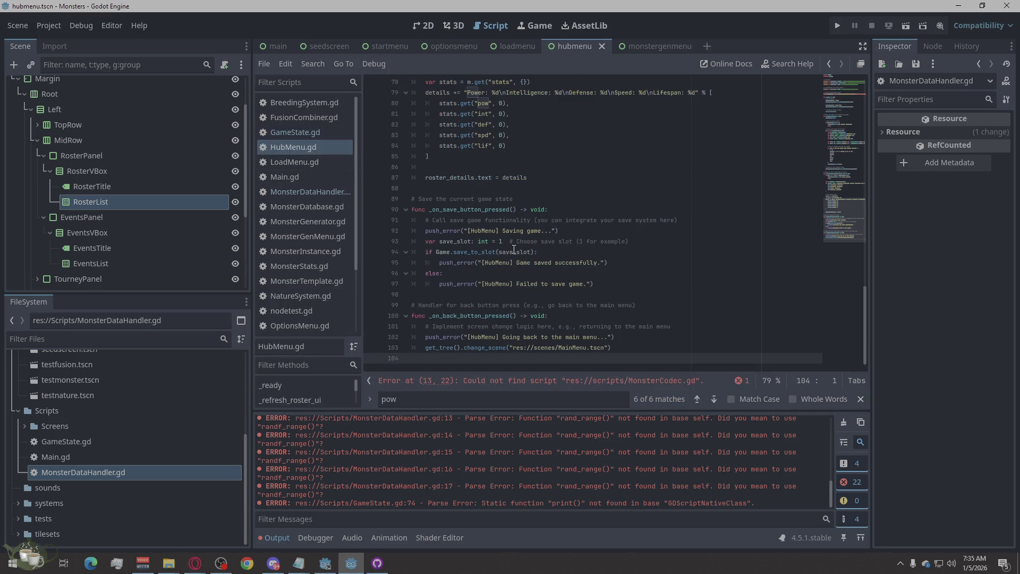
# Copy HubMenu's MonsterCodec.gd error message to the web browser
pyautogui.click(742, 381)
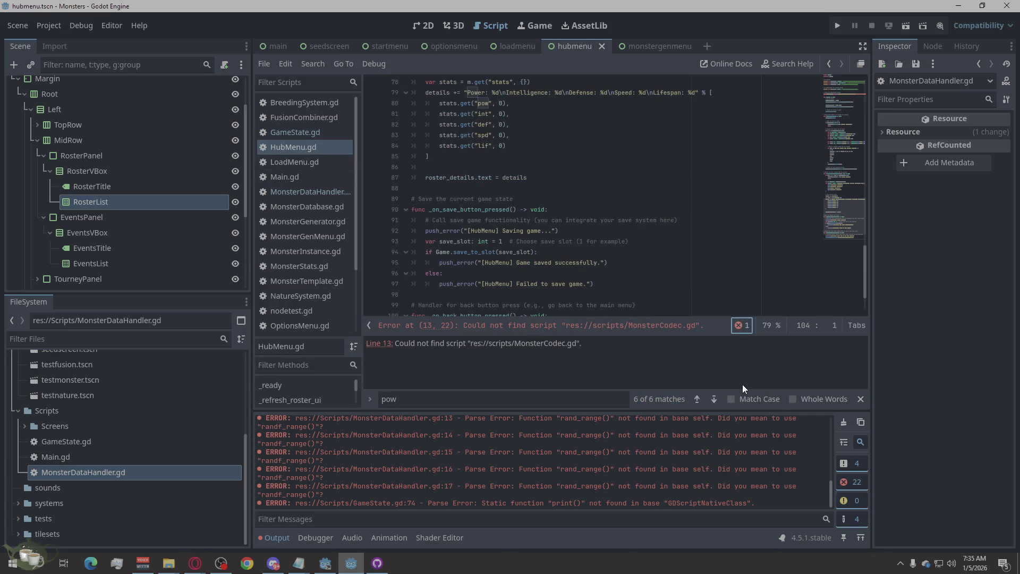
pyautogui.rightClick(605, 343)
pyautogui.click(631, 354)
pyautogui.click(195, 563)
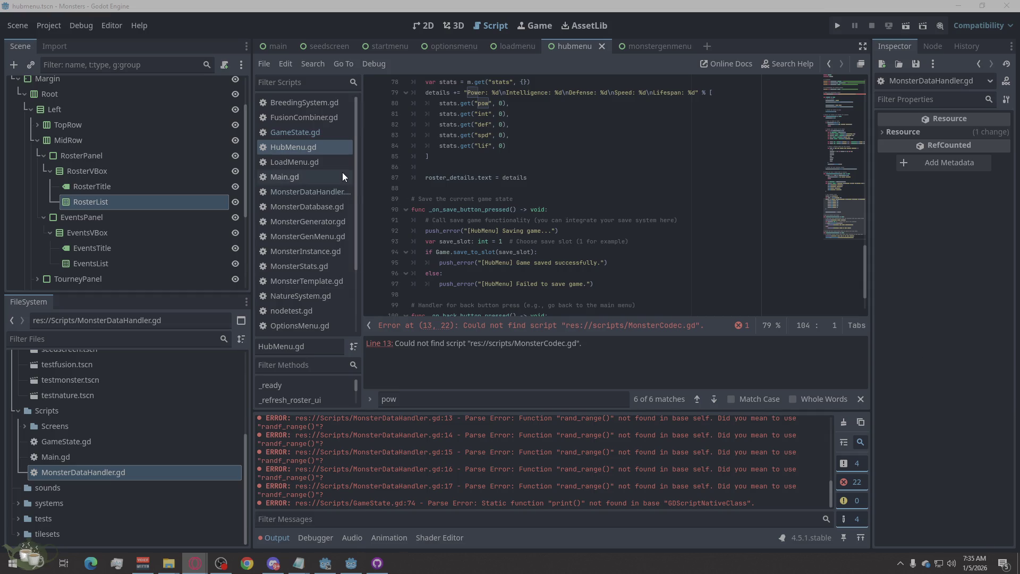
# Back in Godot, select MonsterCodec in the error and jump to line 13
pyautogui.click(310, 143)
pyautogui.doubleClick(531, 343)
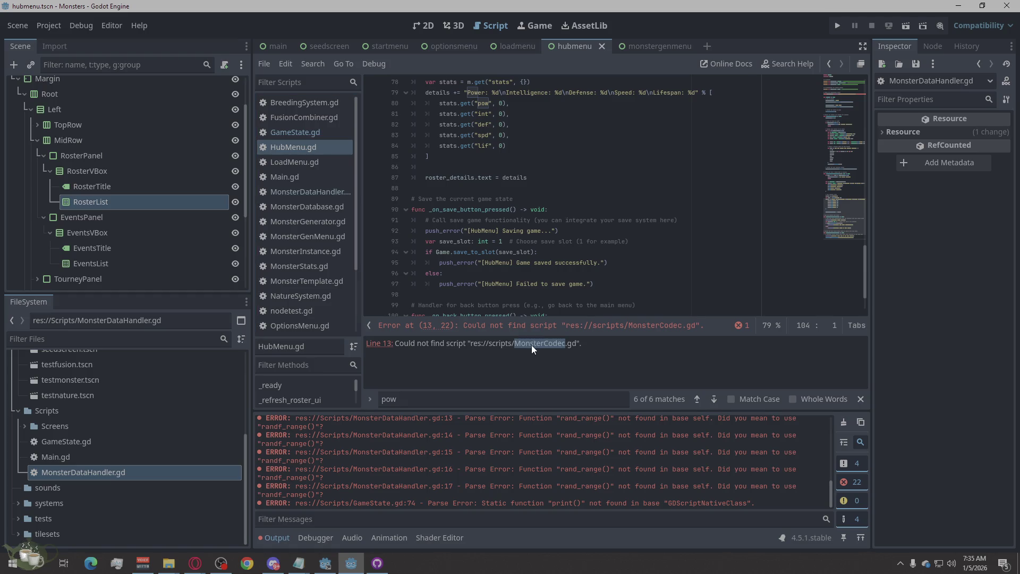
pyautogui.click(380, 343)
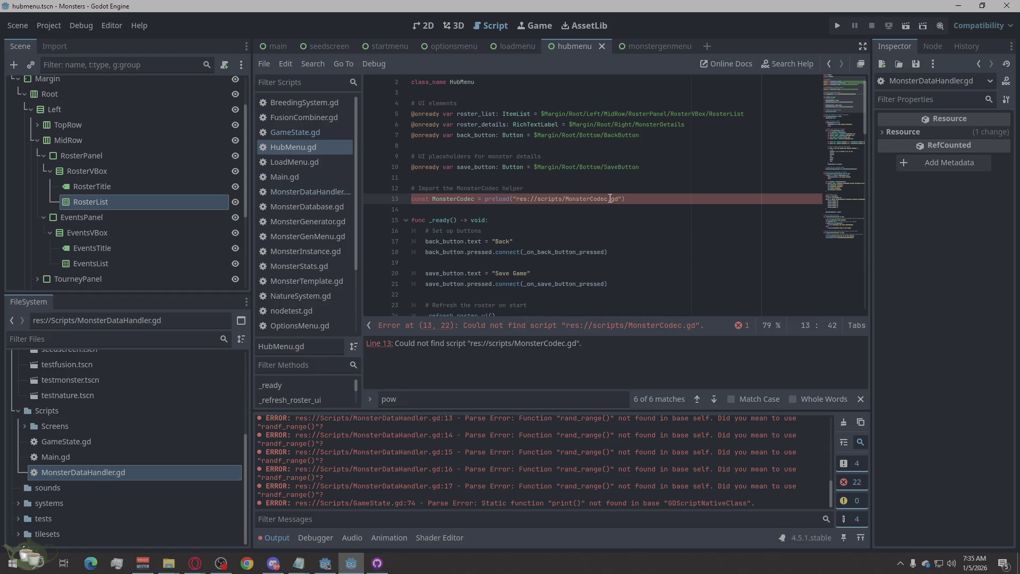
# Change the line-13 preload path from MonsterCodec.gd to MonsterDataHandler.gd via autocomplete
pyautogui.moveTo(610, 198); pyautogui.dragTo(590, 199)
pyautogui.write('Da')
pyautogui.write('taHG')
pyautogui.press('BackSpace')
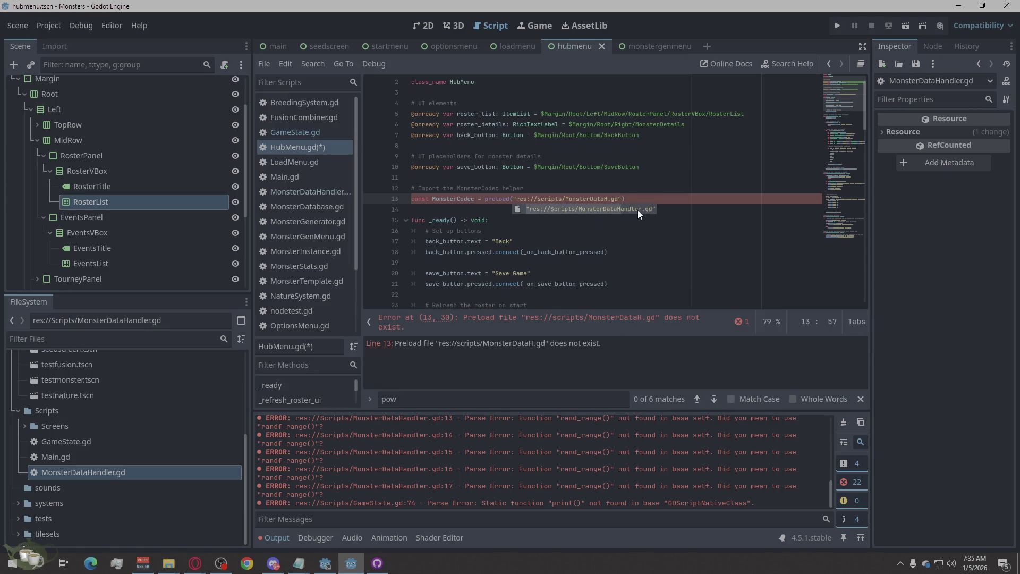
pyautogui.click(580, 209)
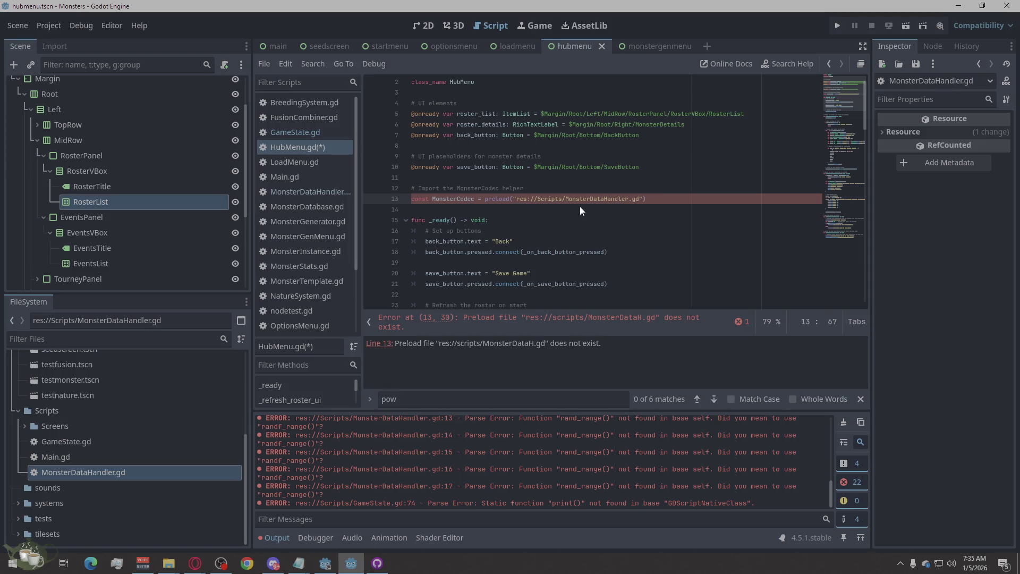
pyautogui.click(646, 260)
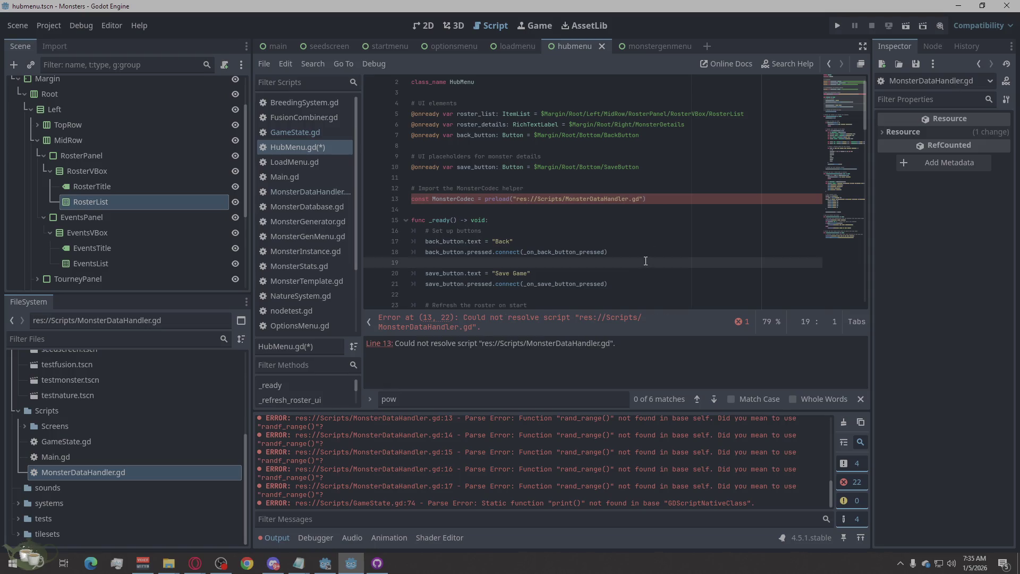
pyautogui.click(617, 285)
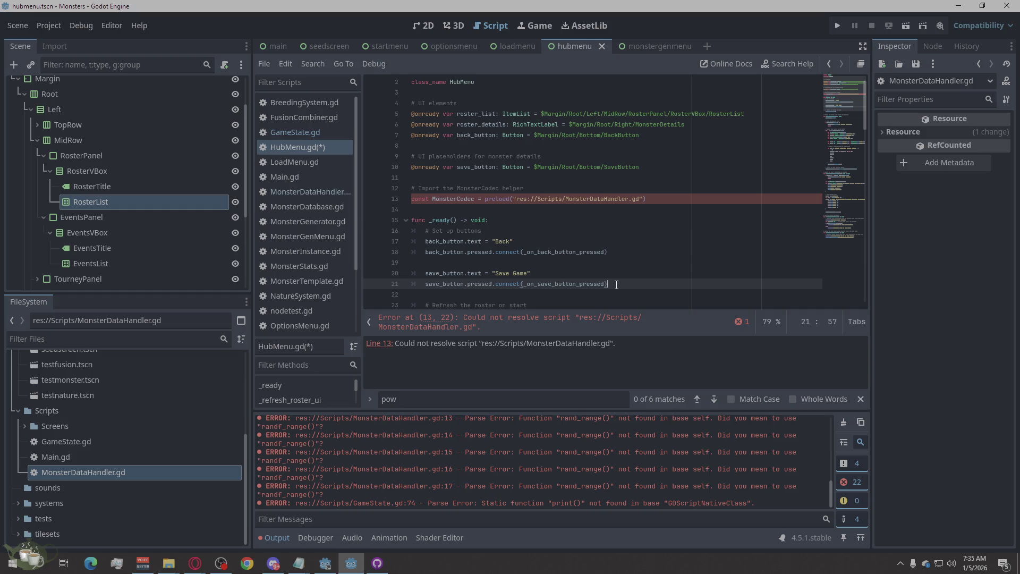
pyautogui.click(629, 199)
pyautogui.click(627, 199)
pyautogui.click(611, 221)
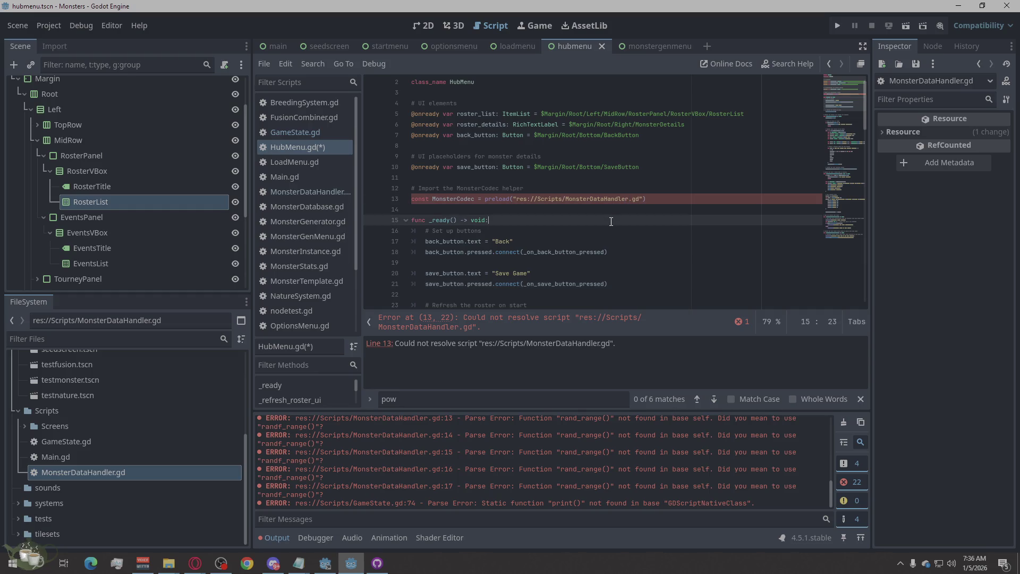
# Undo the edit so line 13 preloads MonsterCodec.gd again, then bring up LoadMenu.gd
pyautogui.hotkey('ctrl', 'z')
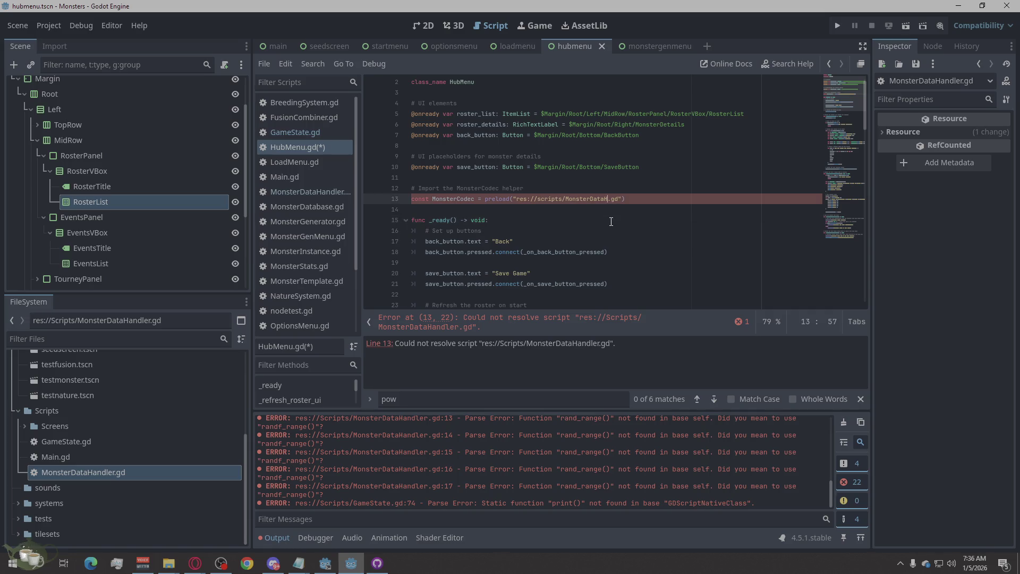
pyautogui.write('G')
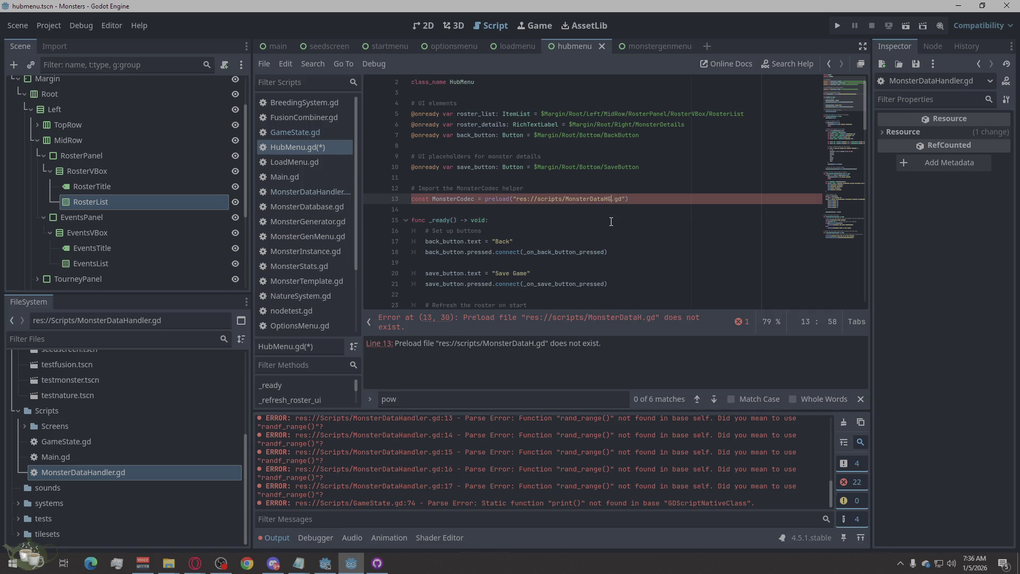
pyautogui.hotkey('ctrl', 'z')
pyautogui.hotkey('ctrl', 'z')
pyautogui.click(611, 221)
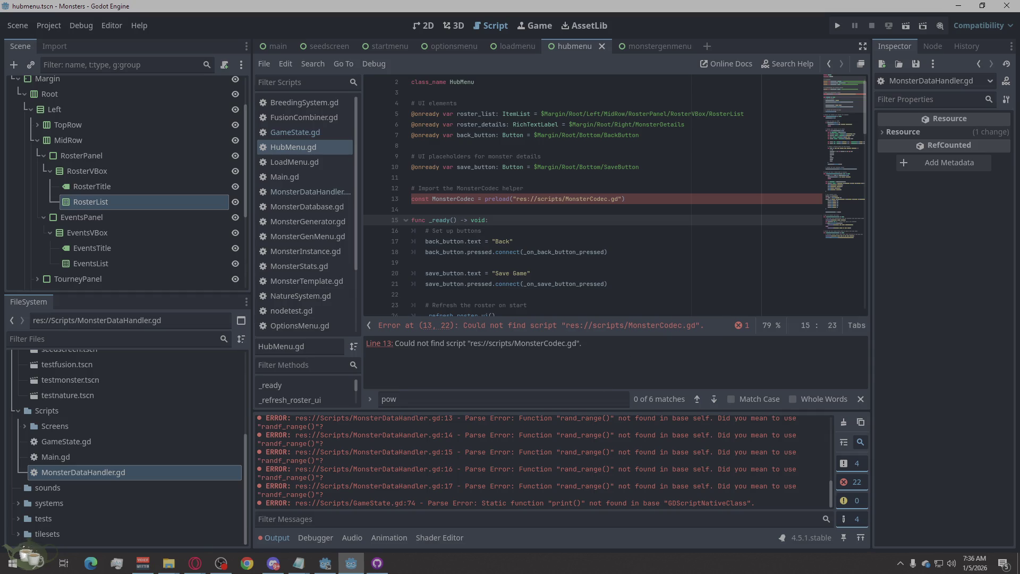
pyautogui.hotkey('alt', 'Tab')
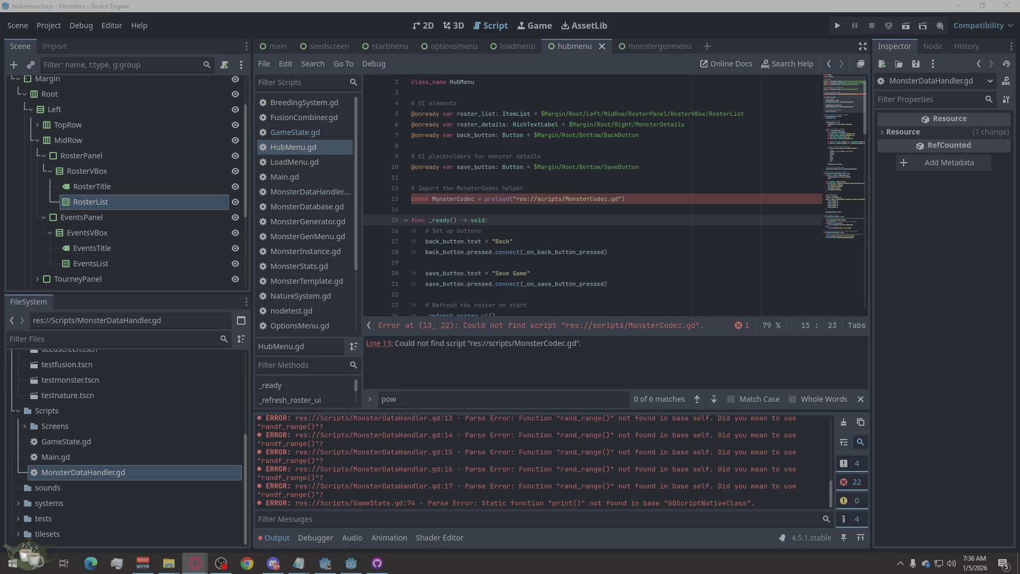
pyautogui.click(298, 177)
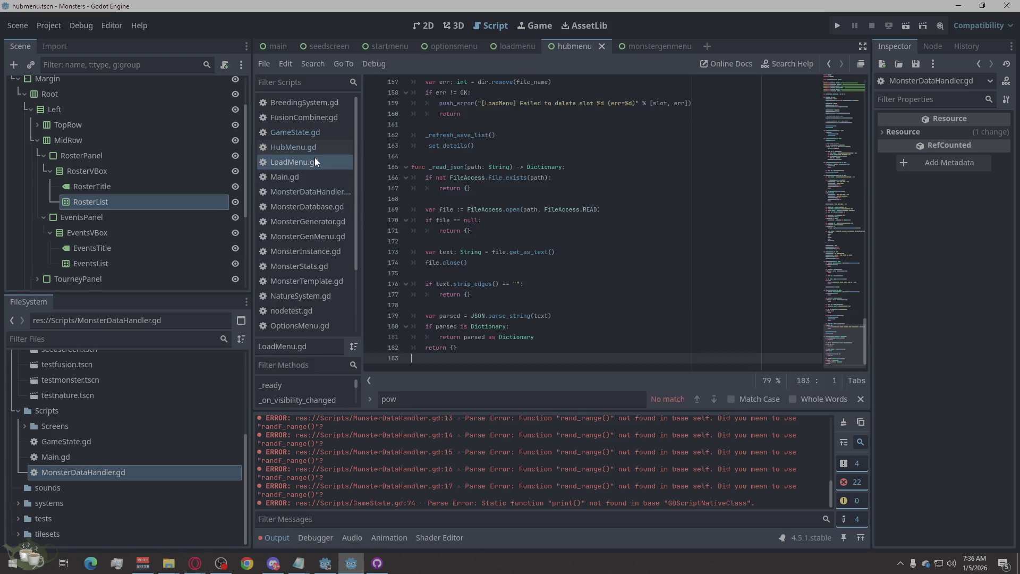
# Show MonsterDataHandler.gd with its rand_range() errors on lines 13–17, then go to the browser
pyautogui.click(316, 185)
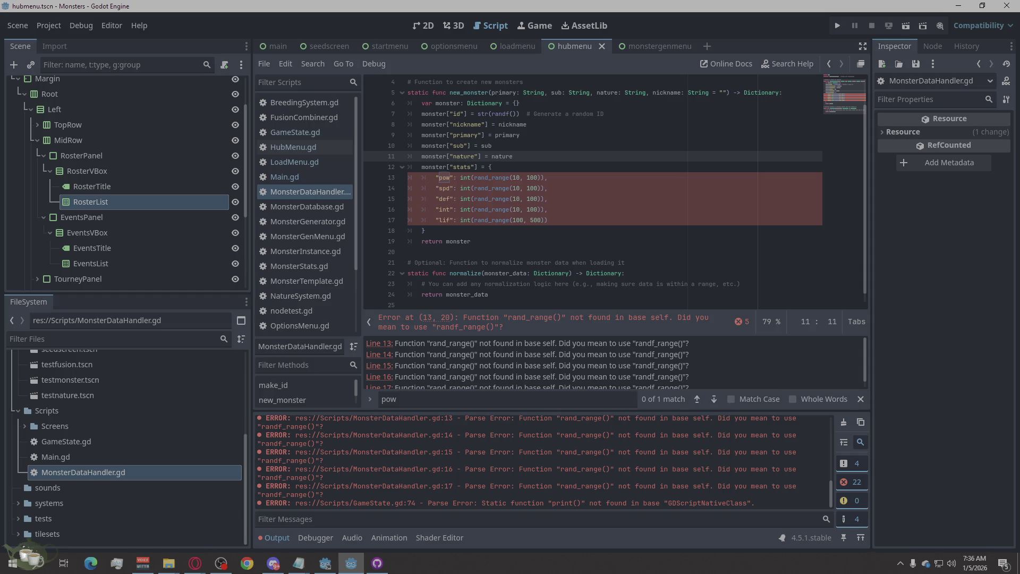
pyautogui.hotkey('alt', 'Tab')
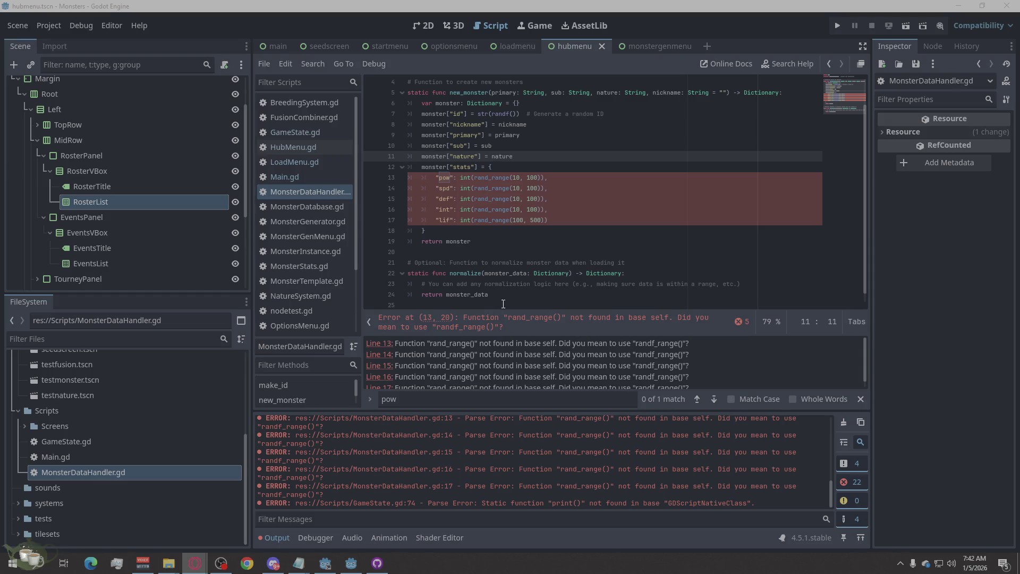
# Start a new script from the script editor's File menu and browse its Inherits option
pyautogui.click(263, 69)
pyautogui.click(282, 88)
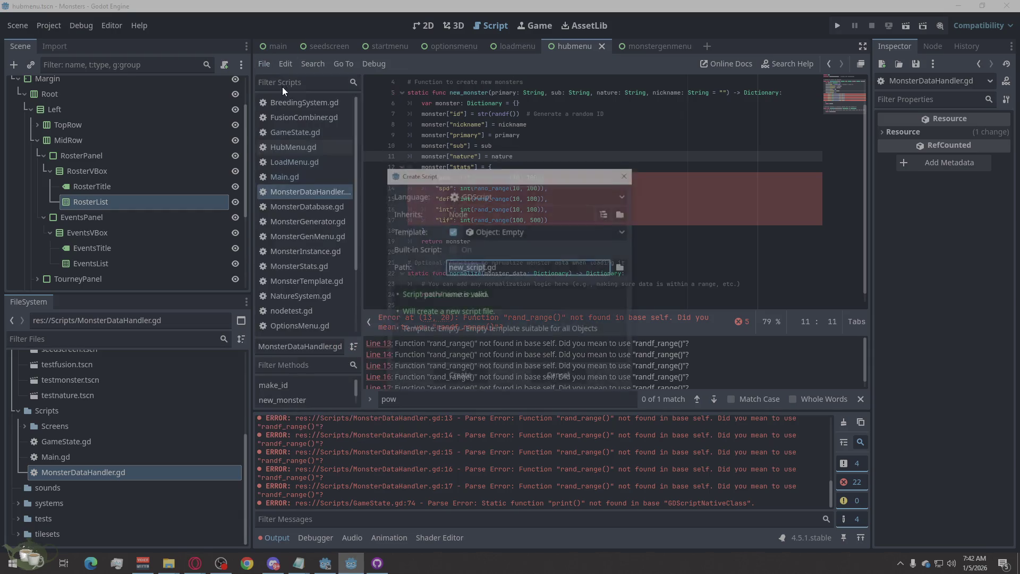
pyautogui.click(617, 213)
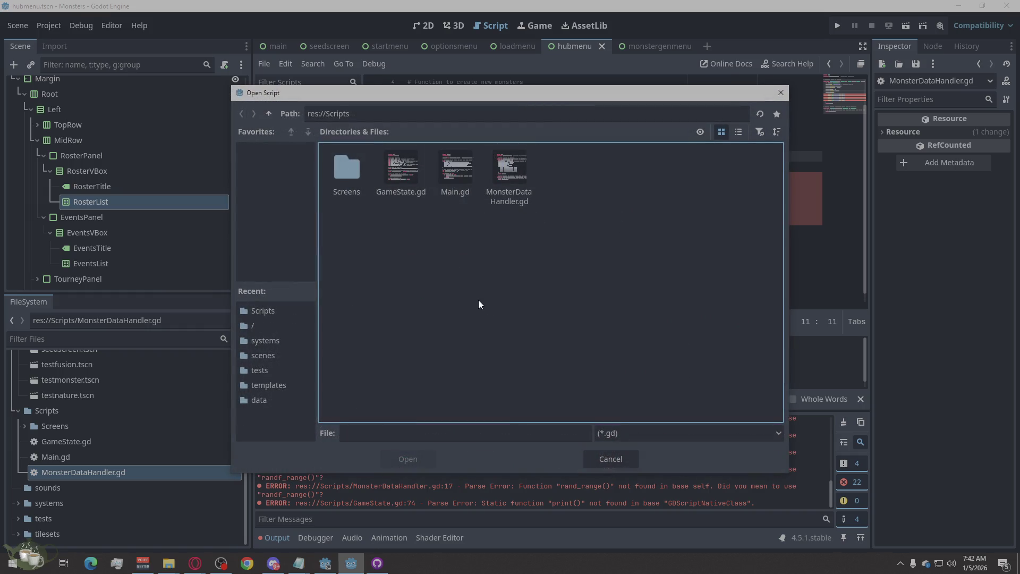
# Enter monster_codex as a file name in the browser, trim it, then cancel back to Create Script
pyautogui.click(455, 433)
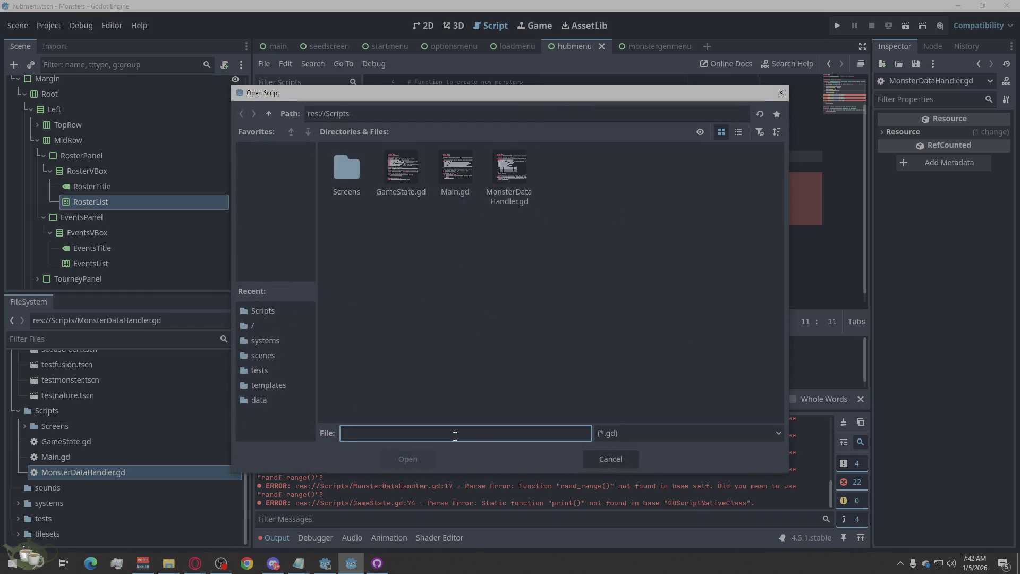
pyautogui.write('Monster_')
pyautogui.press('BackSpace')
pyautogui.press('BackSpace')
pyautogui.press('BackSpace')
pyautogui.write('monster_codex')
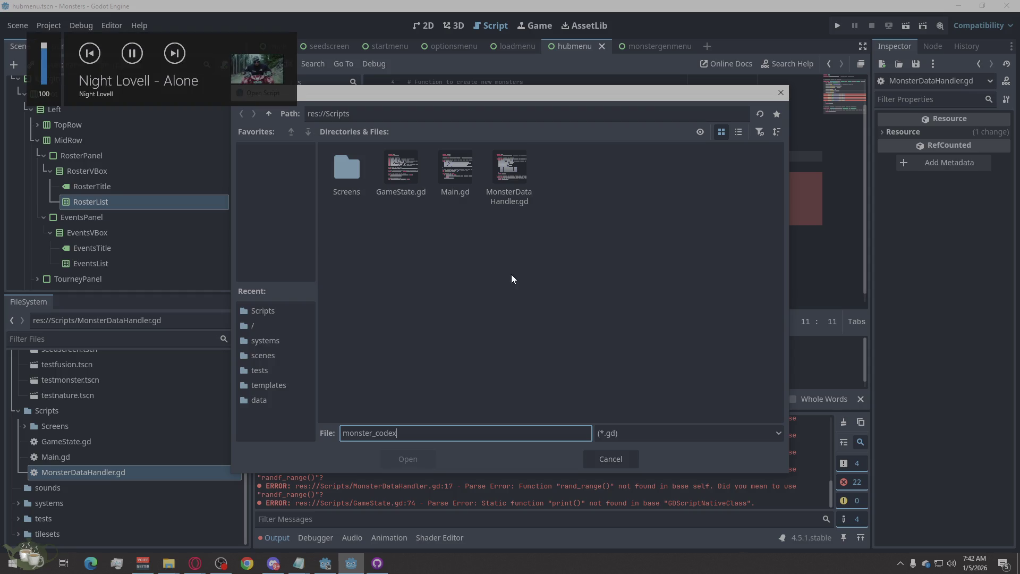
pyautogui.click(425, 461)
pyautogui.click(437, 372)
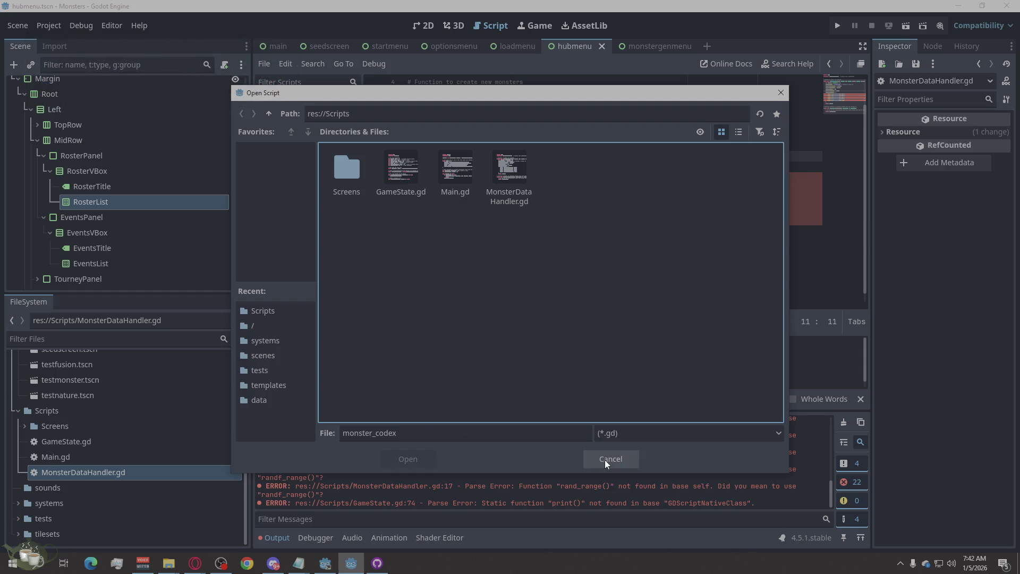
pyautogui.doubleClick(443, 434)
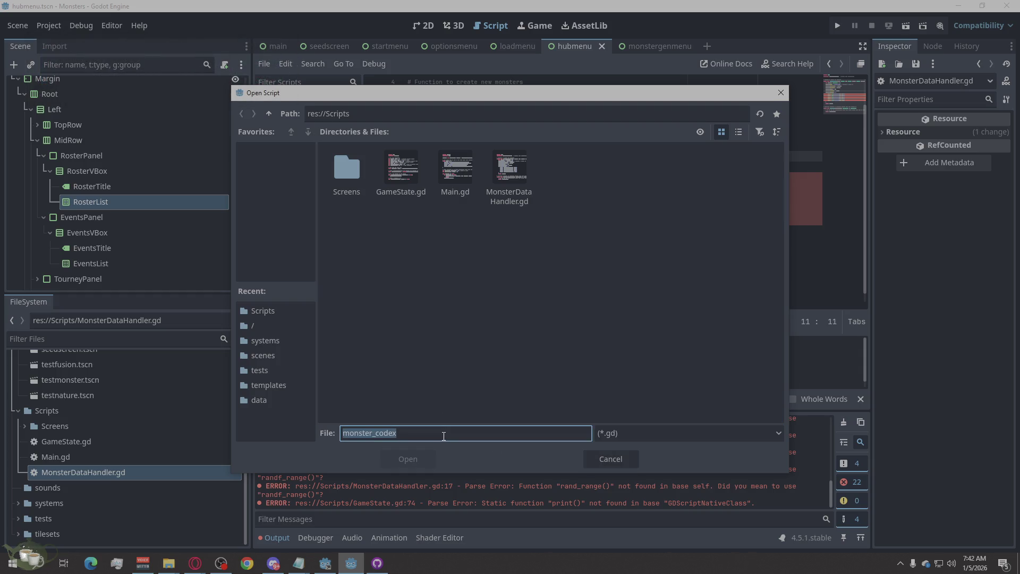
pyautogui.doubleClick(377, 435)
pyautogui.click(374, 434)
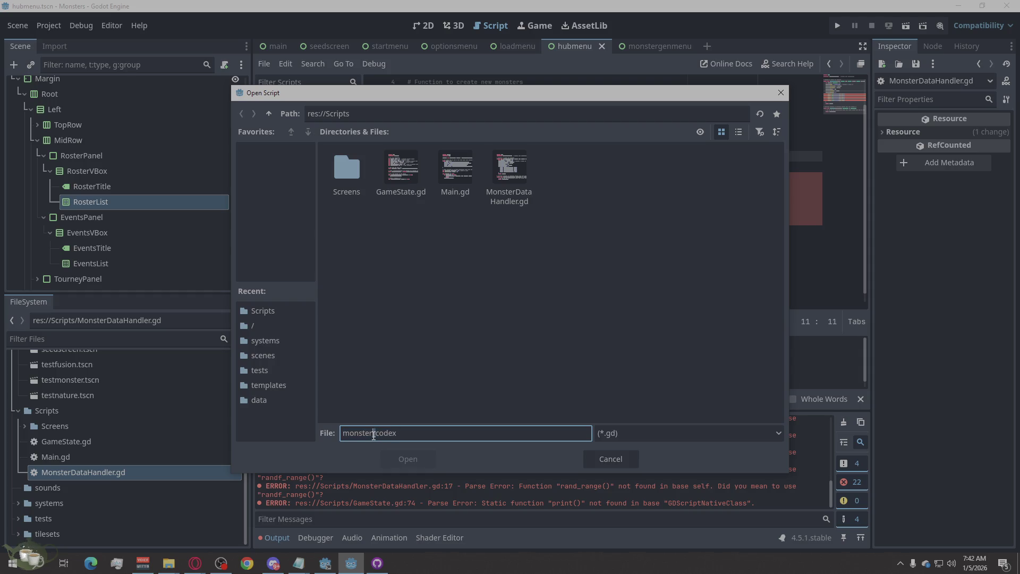
pyautogui.press('BackSpace')
pyautogui.click(588, 463)
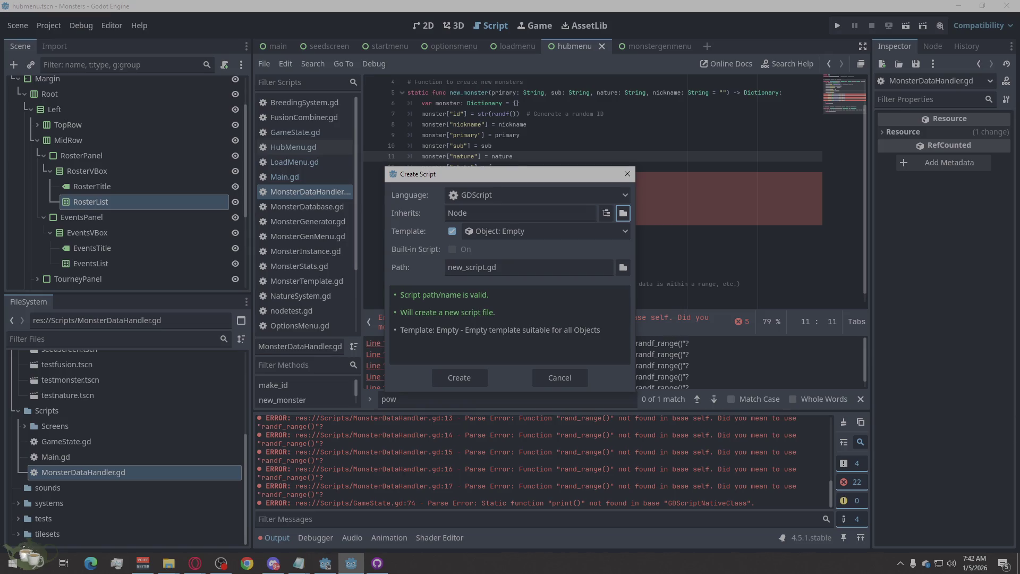
# Name the script monster_codec in res://Scripts and create it extending Node
pyautogui.click(470, 271)
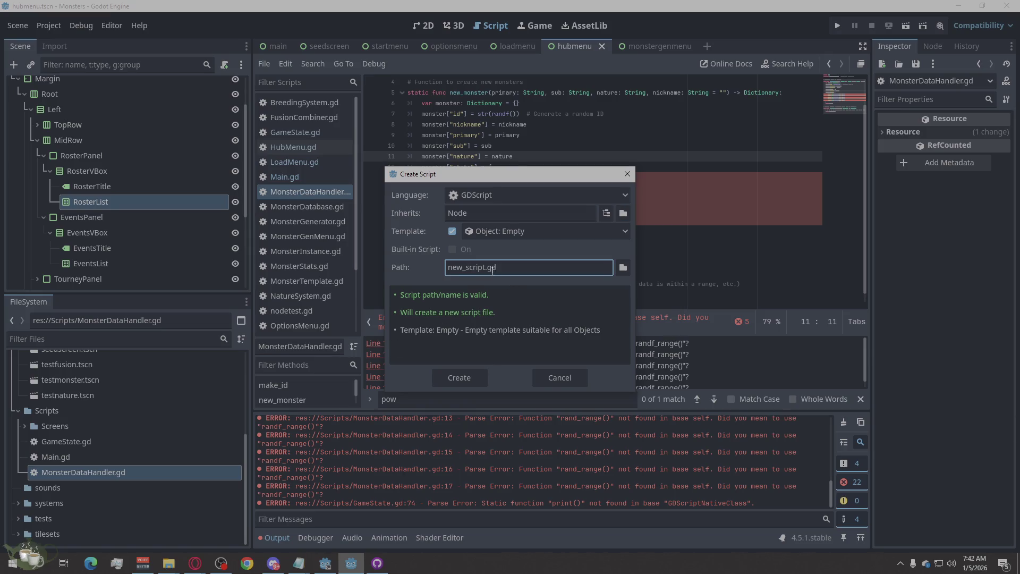
pyautogui.doubleClick(487, 267)
pyautogui.hotkey('alt', 'Tab')
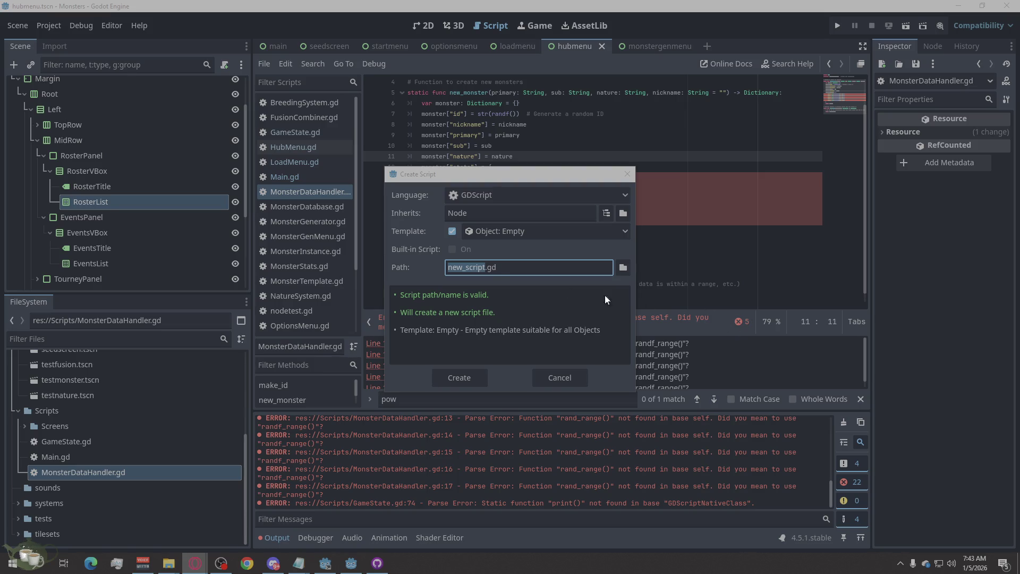
pyautogui.rightClick(472, 269)
pyautogui.click(481, 321)
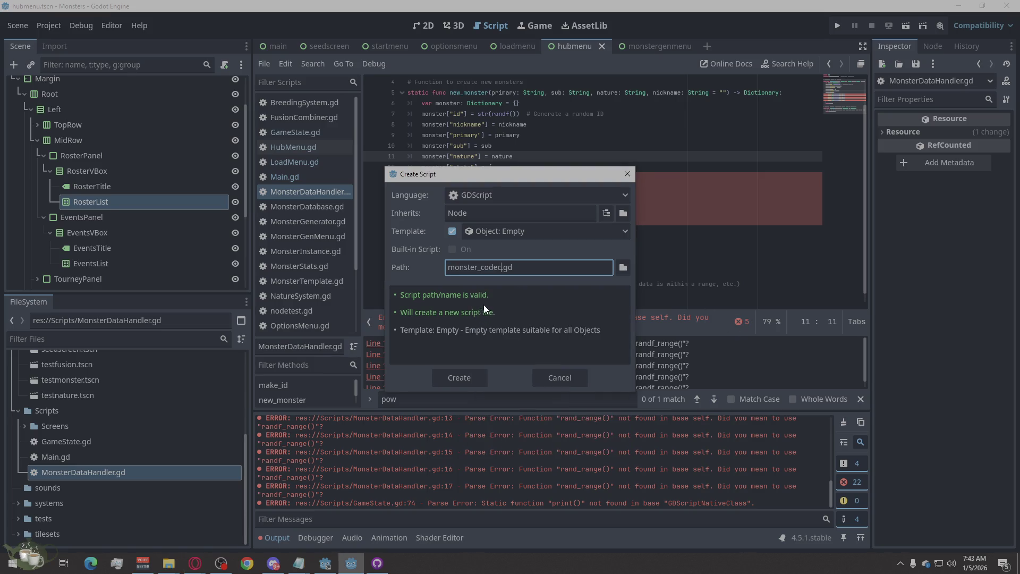
pyautogui.click(625, 269)
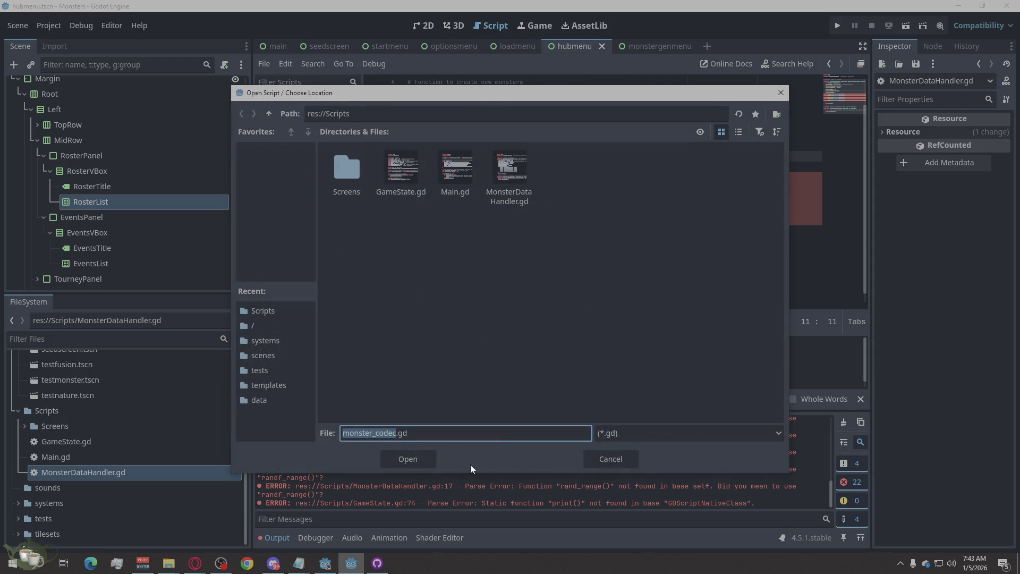
pyautogui.click(397, 451)
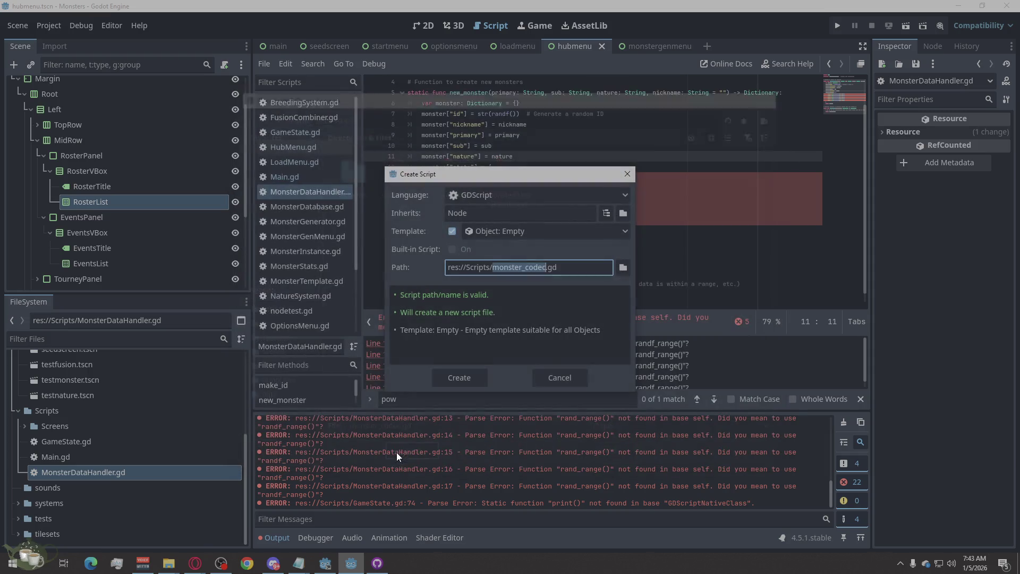
pyautogui.click(483, 383)
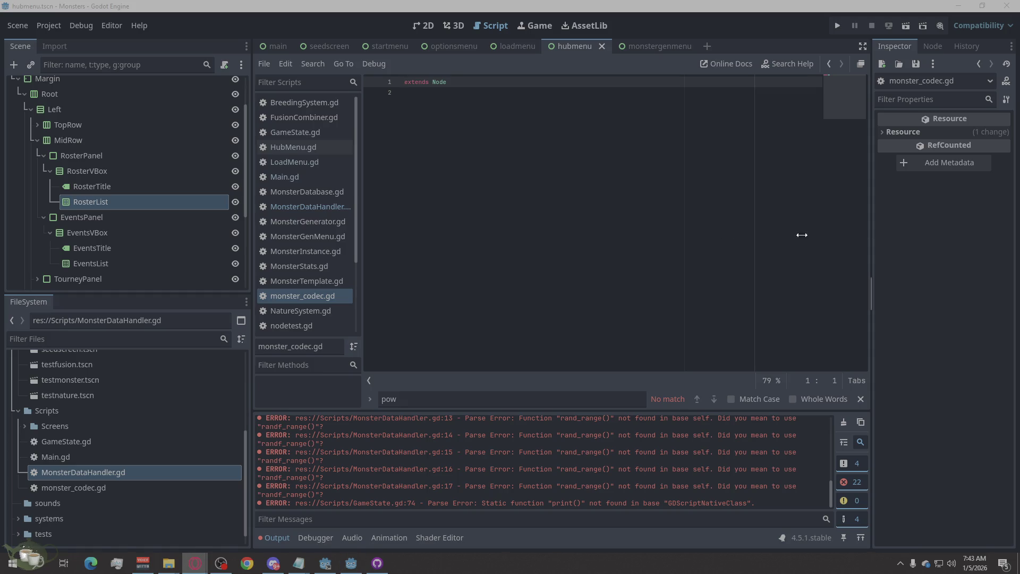
# Paste the 83-line codec code over monster_codec.gd's placeholder, save it, and open GameState.gd
pyautogui.click(469, 149)
pyautogui.moveTo(469, 149); pyautogui.dragTo(364, 75)
pyautogui.rightClick(467, 158)
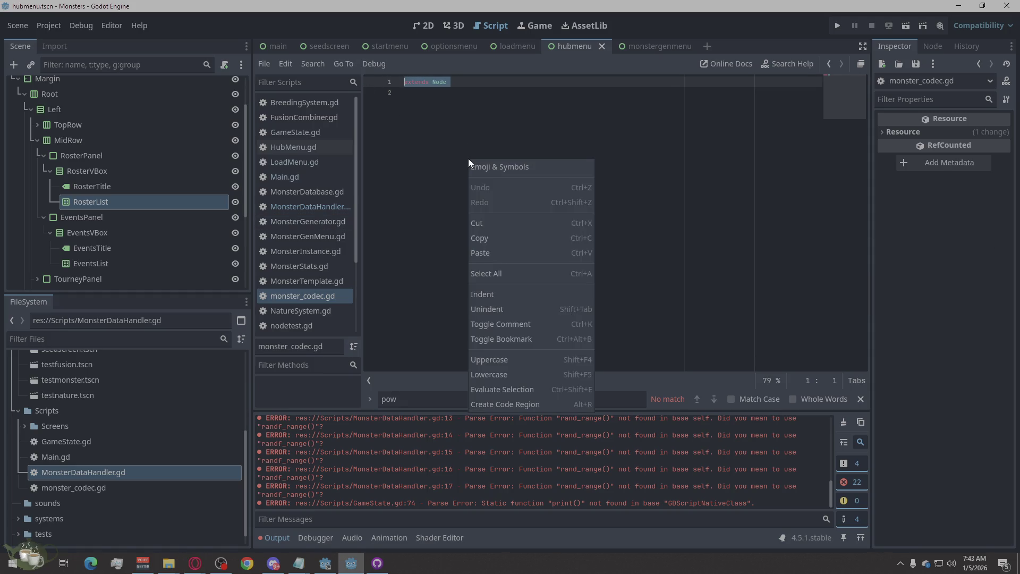
pyautogui.click(491, 253)
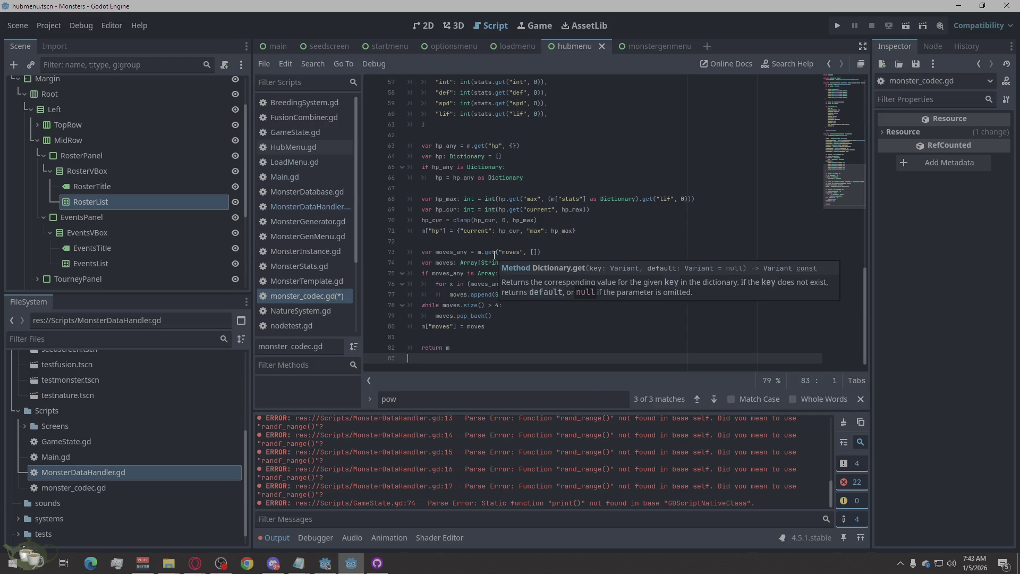
pyautogui.click(739, 380)
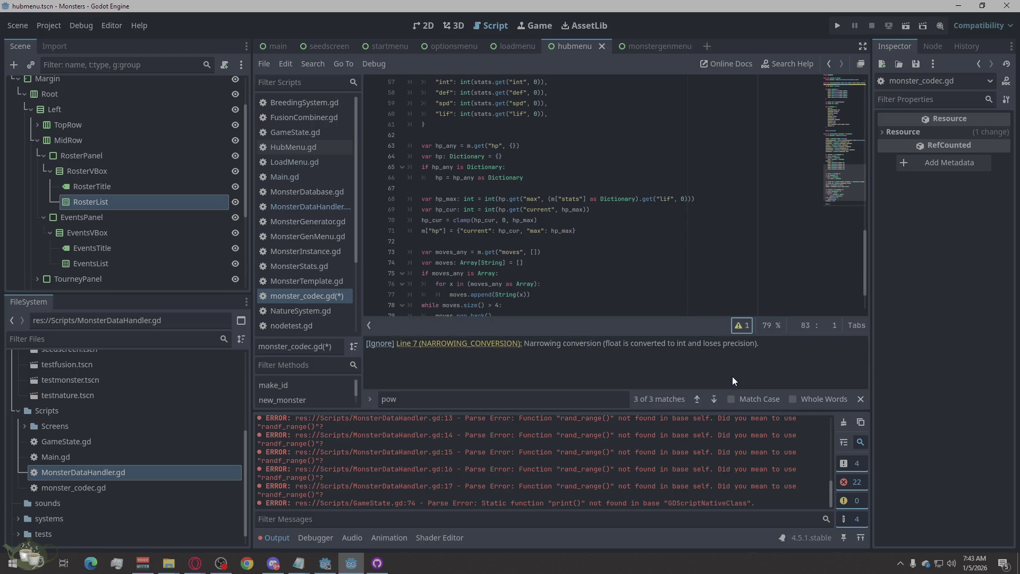
pyautogui.hotkey('ctrl', 's')
pyautogui.hotkey('alt', 'Tab')
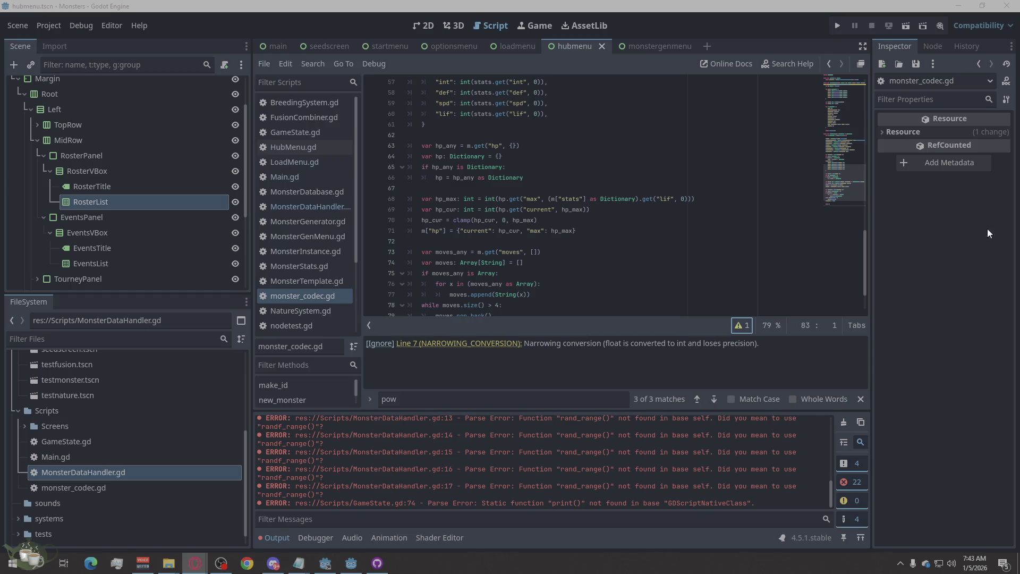
pyautogui.click(296, 132)
# Replace GameState.gd's code with the updated version and save it
pyautogui.rightClick(595, 223)
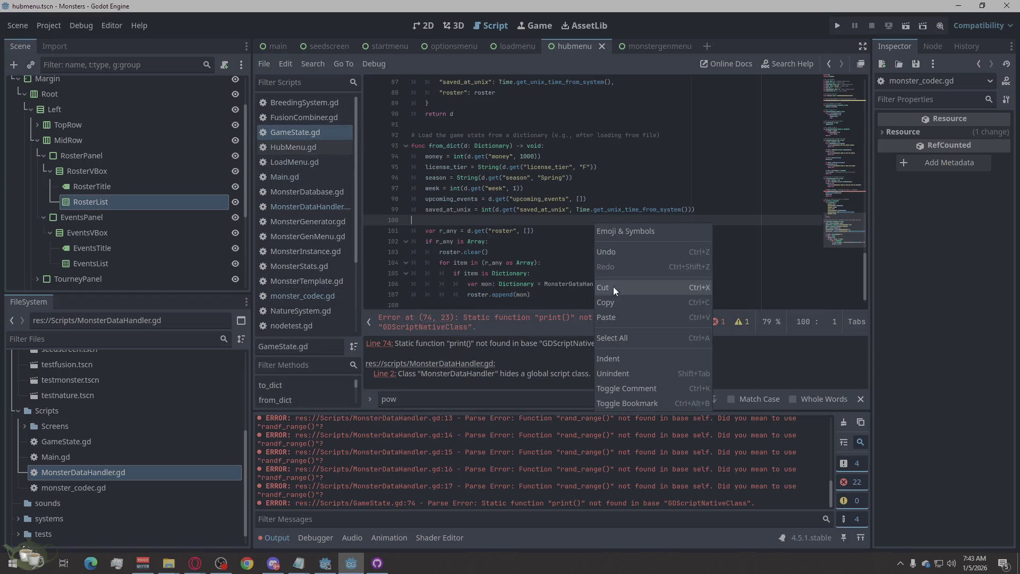
pyautogui.click(612, 337)
pyautogui.hotkey('ctrl', 'v')
pyautogui.hotkey('ctrl', 's')
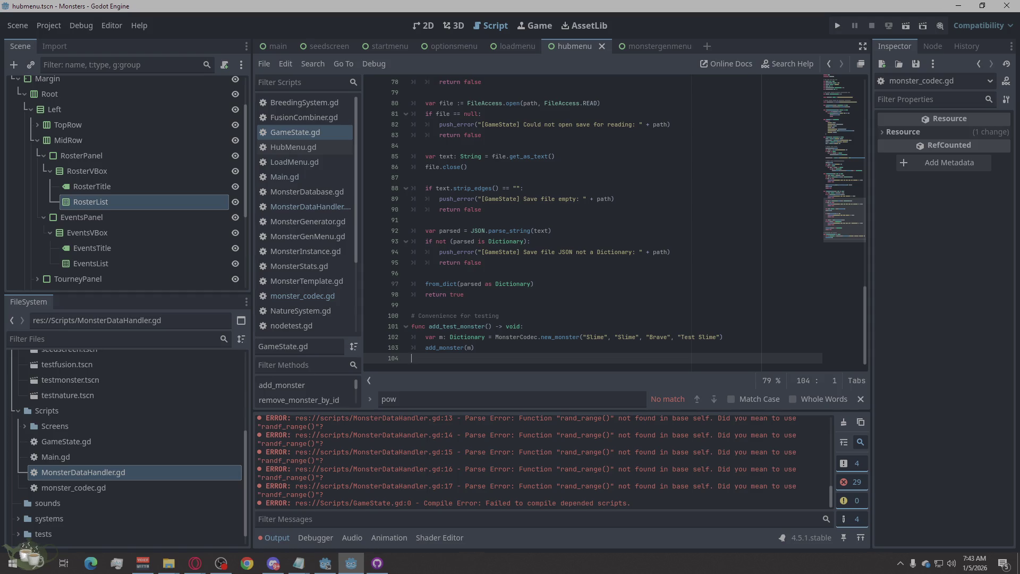
# Replace HubMenu.gd's code with the updated version and save it
pyautogui.hotkey('alt', 'Tab')
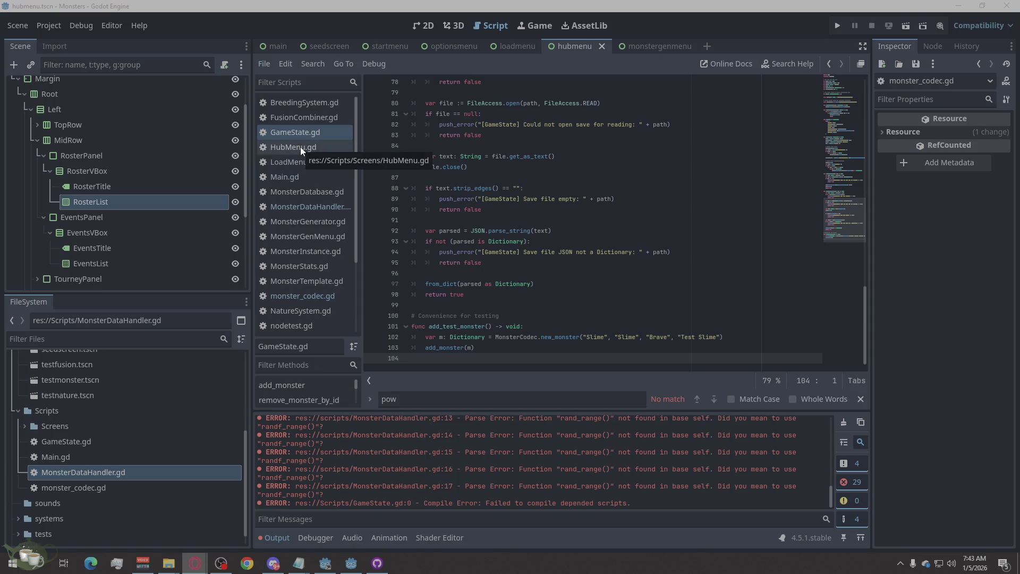
pyautogui.click(300, 147)
pyautogui.rightClick(616, 252)
pyautogui.click(649, 370)
pyautogui.hotkey('ctrl', 'v')
pyautogui.hotkey('ctrl', 's')
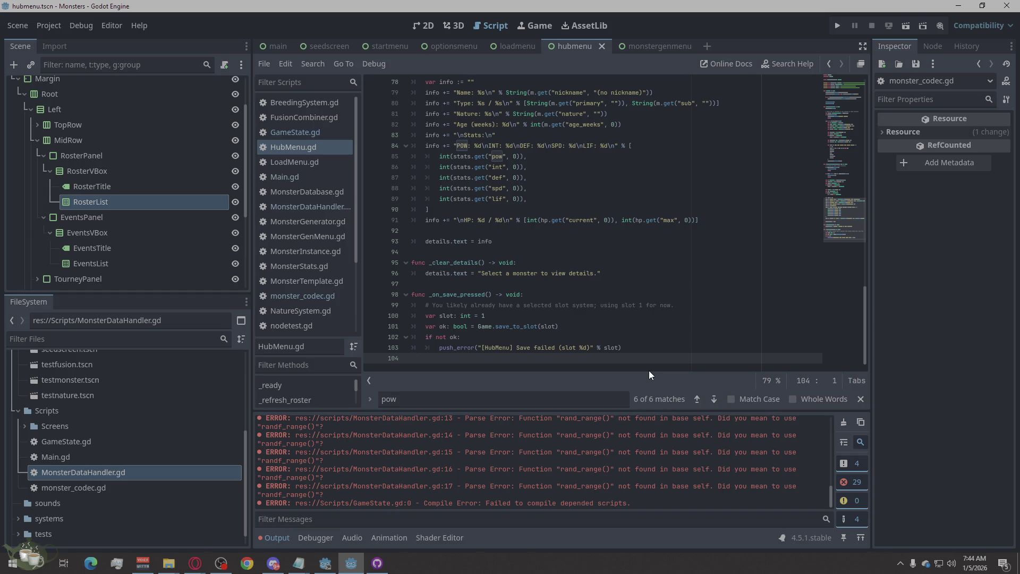
# Hide error lines in the Output panel filter and run the project
pyautogui.click(918, 343)
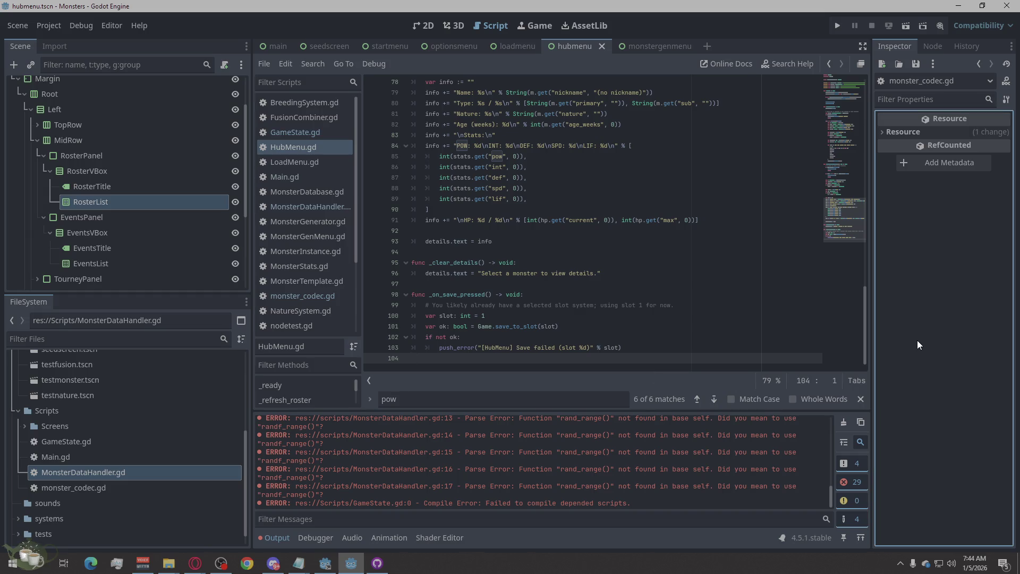
pyautogui.click(852, 481)
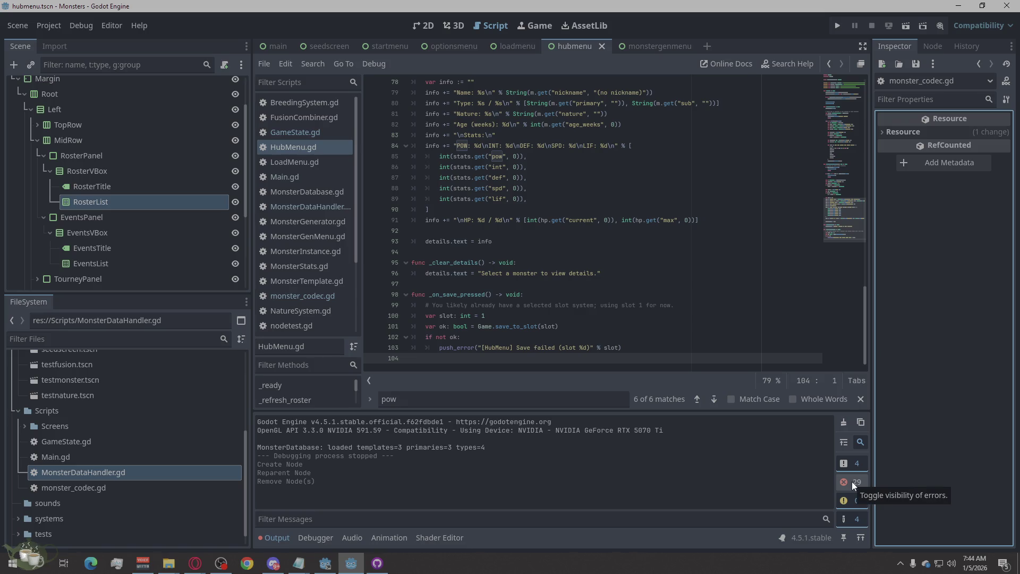
pyautogui.click(839, 26)
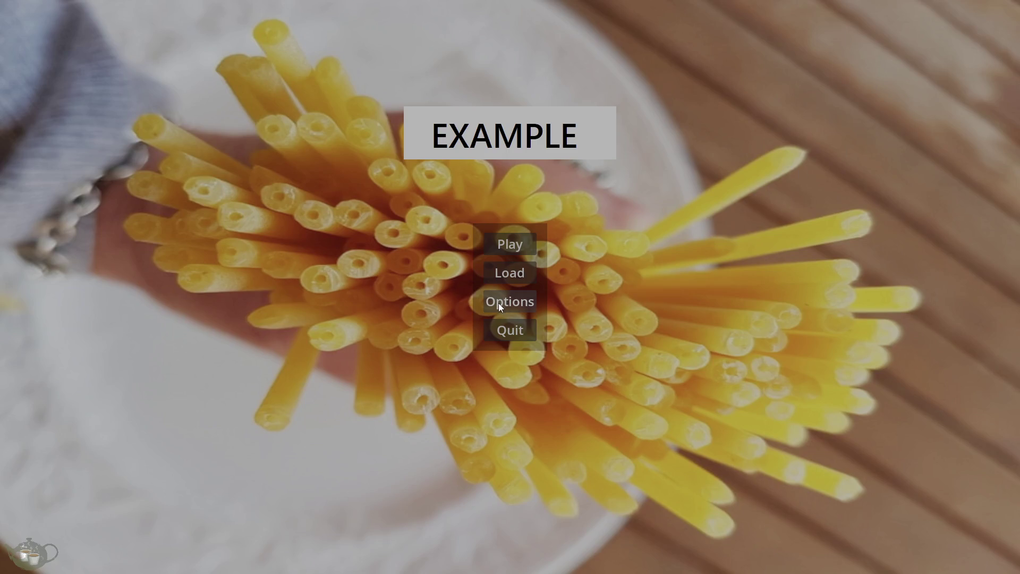
# Stop the running game and launch it again
pyautogui.moveTo(523, 242)
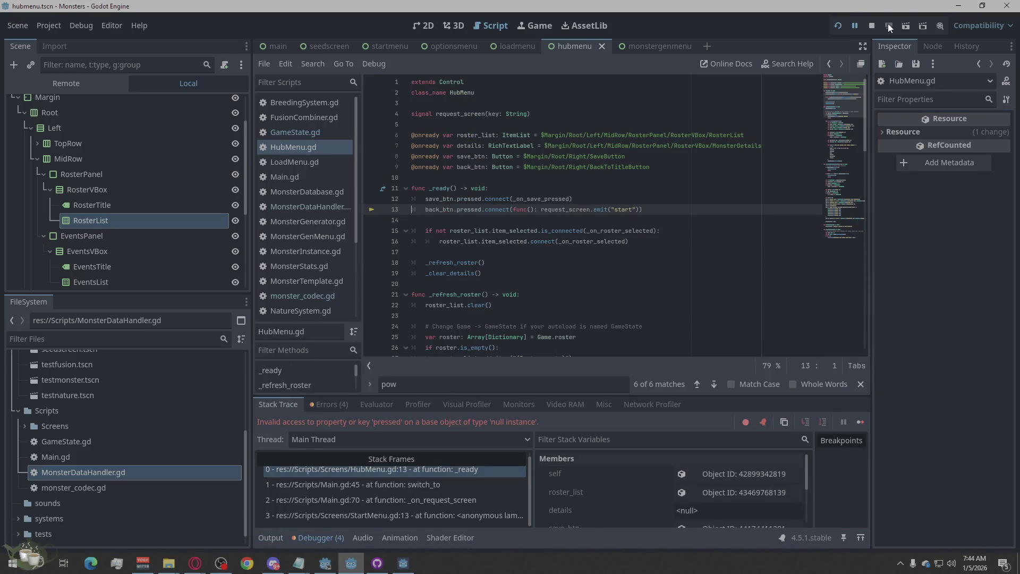
pyautogui.click(872, 25)
pyautogui.click(844, 26)
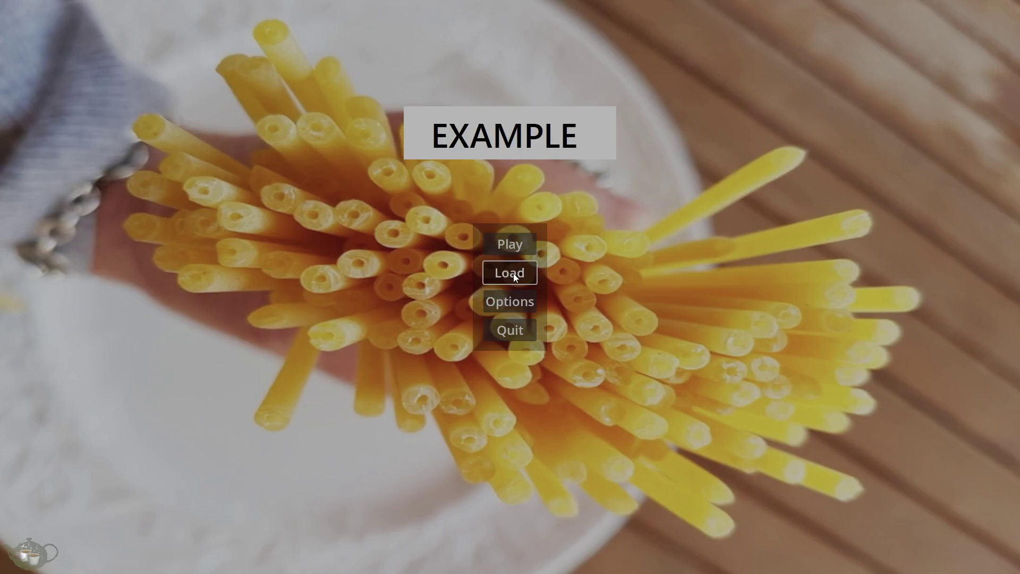
# Browse Save Slot 01 and 02 on the Load Game screen, then return to the main menu
pyautogui.click(513, 273)
pyautogui.click(166, 91)
pyautogui.click(172, 111)
pyautogui.click(176, 96)
pyautogui.click(177, 109)
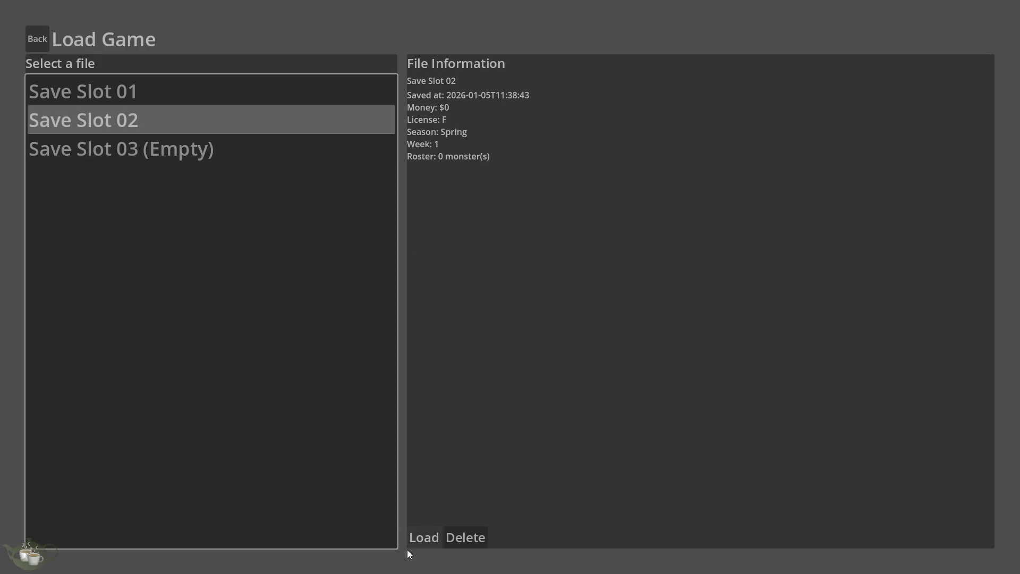
pyautogui.click(43, 45)
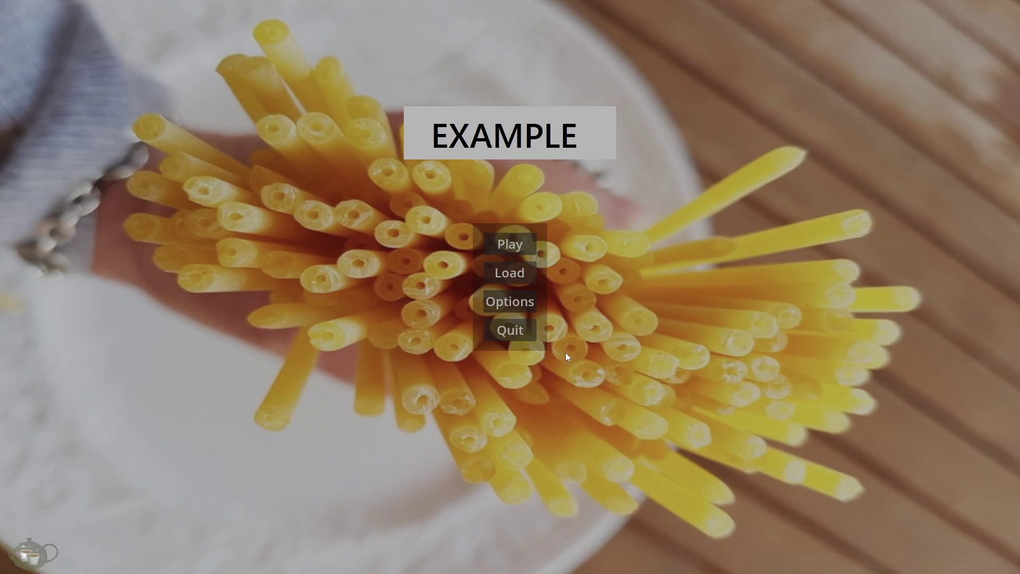
# View the Audio and Input options, go back to the main menu, and quit the game
pyautogui.click(515, 302)
pyautogui.click(524, 75)
pyautogui.click(587, 74)
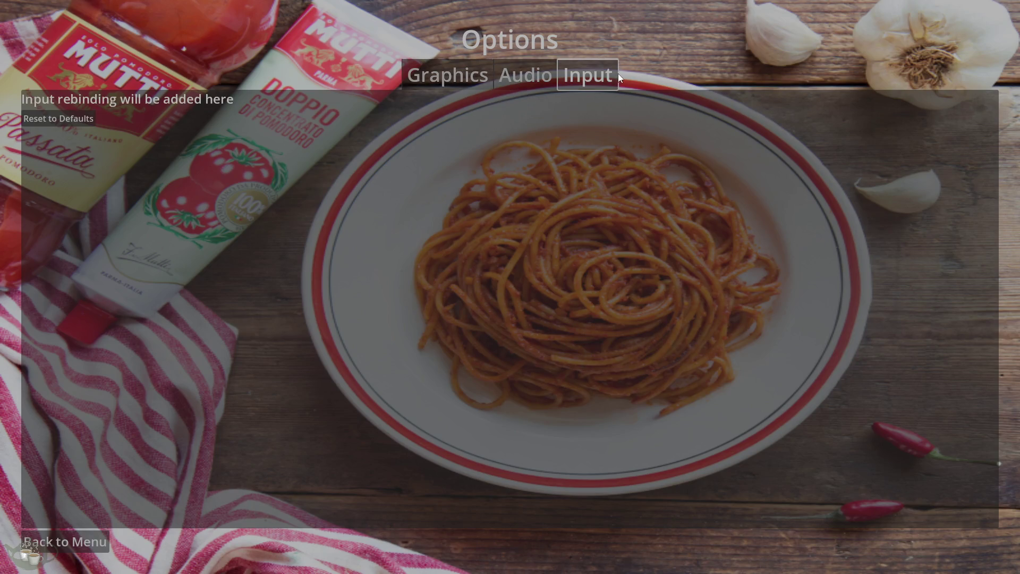
pyautogui.click(59, 540)
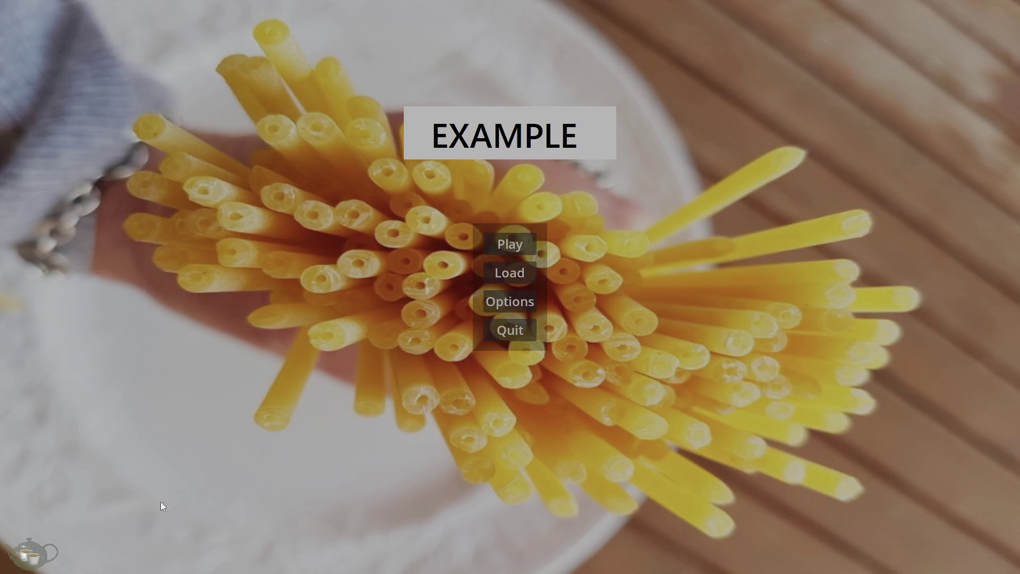
pyautogui.click(527, 333)
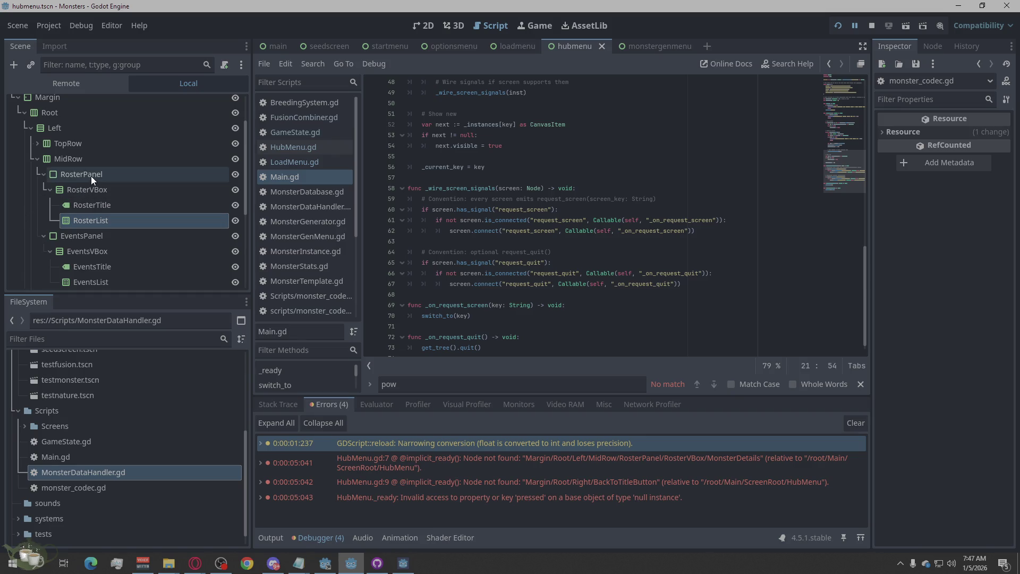
pyautogui.scroll(-2, 164, 195)
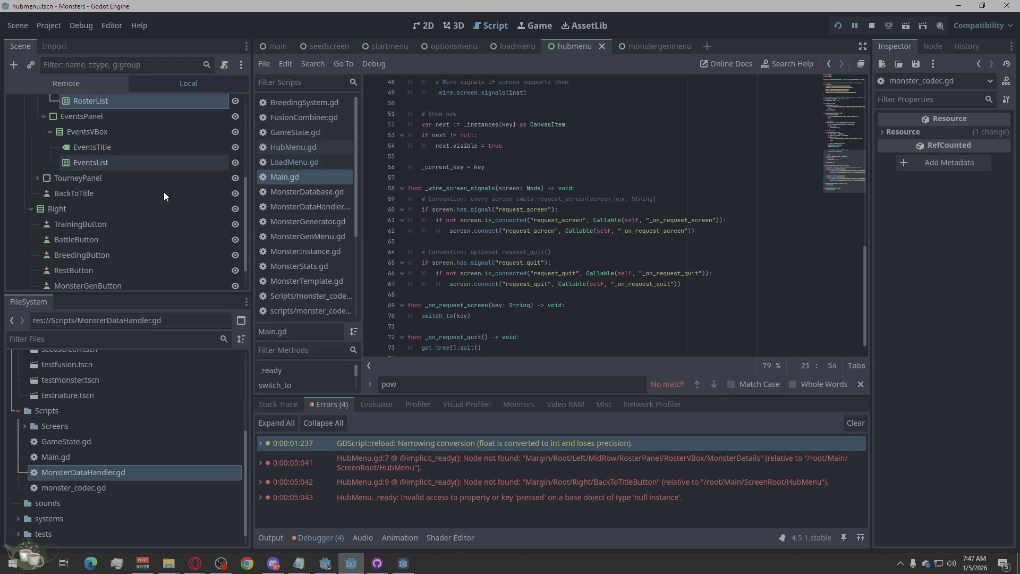
pyautogui.scroll(5, 164, 192)
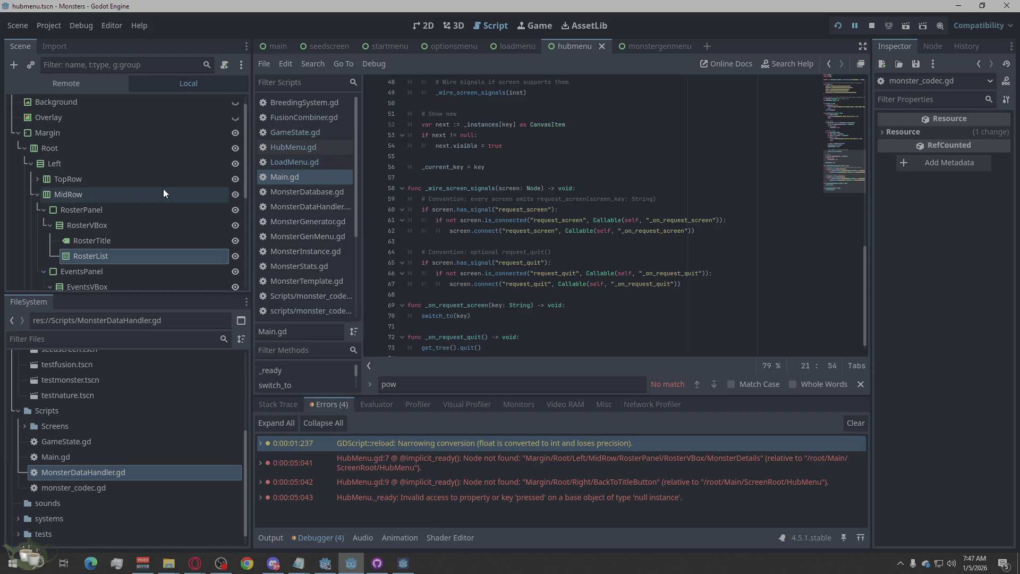
pyautogui.click(56, 179)
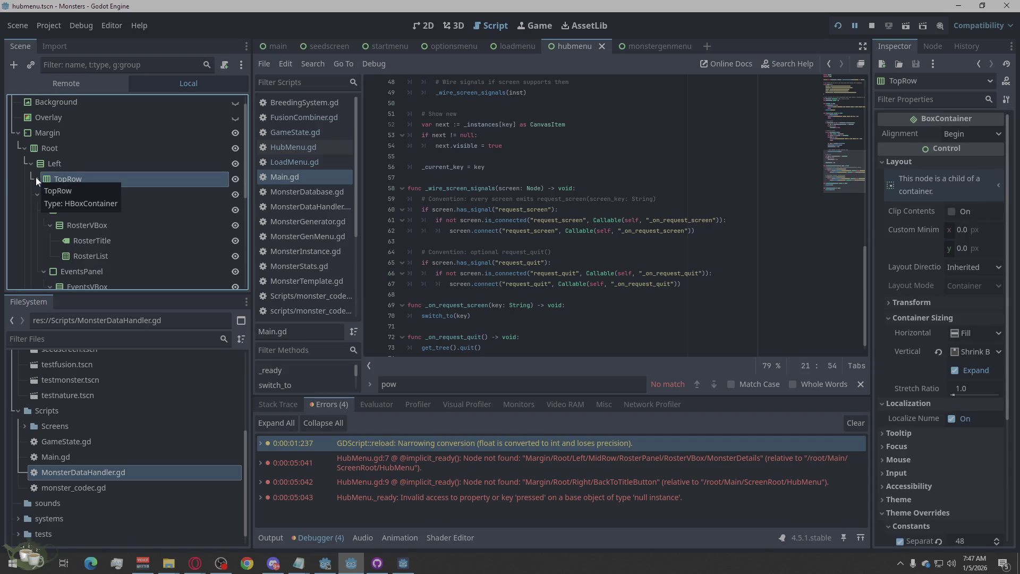
pyautogui.scroll(-3, 126, 169)
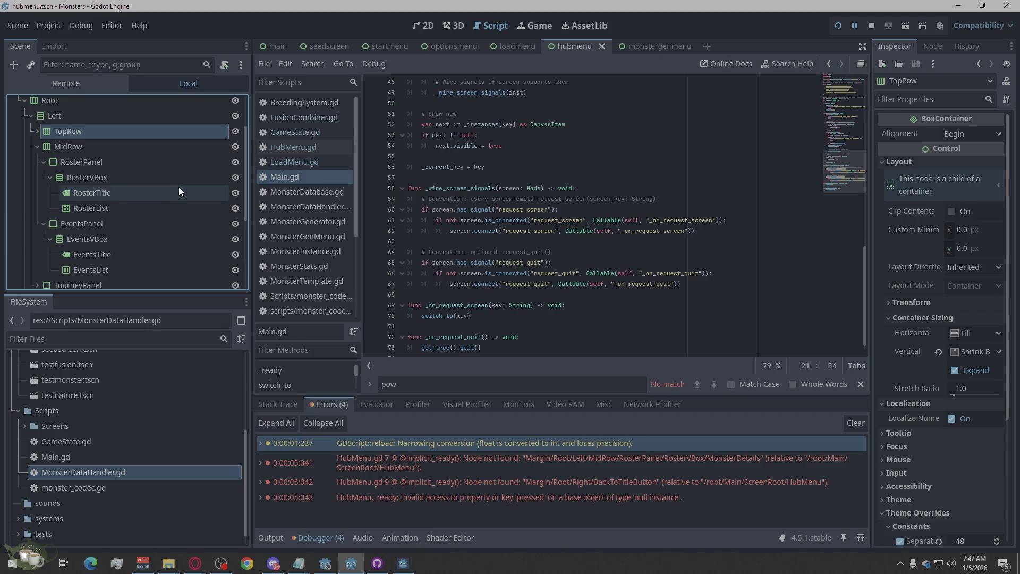
# Add a RichTextLabel child node under RosterVBox
pyautogui.click(112, 178)
pyautogui.rightClick(96, 176)
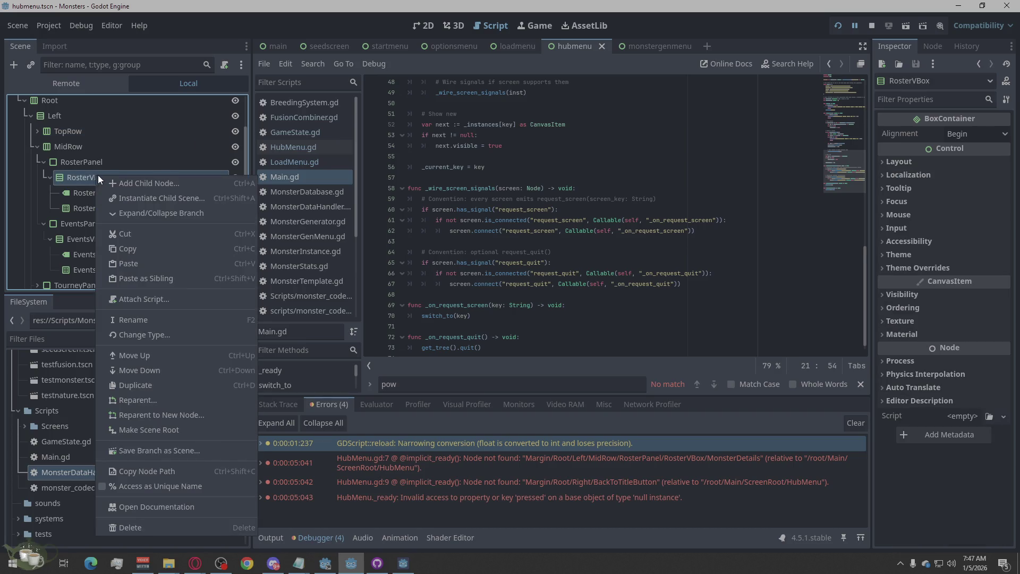
pyautogui.click(120, 182)
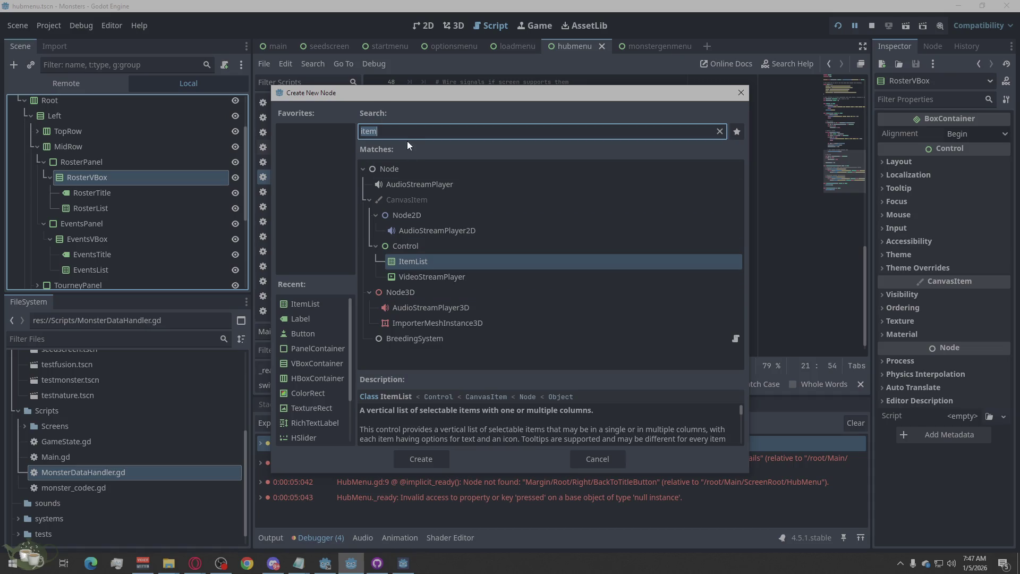
pyautogui.write('ric')
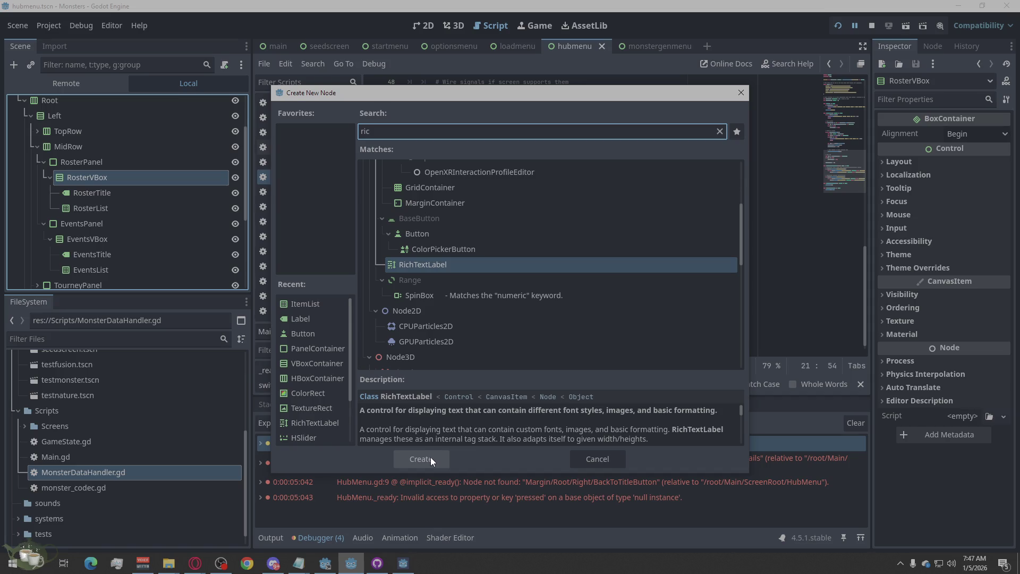
pyautogui.click(432, 459)
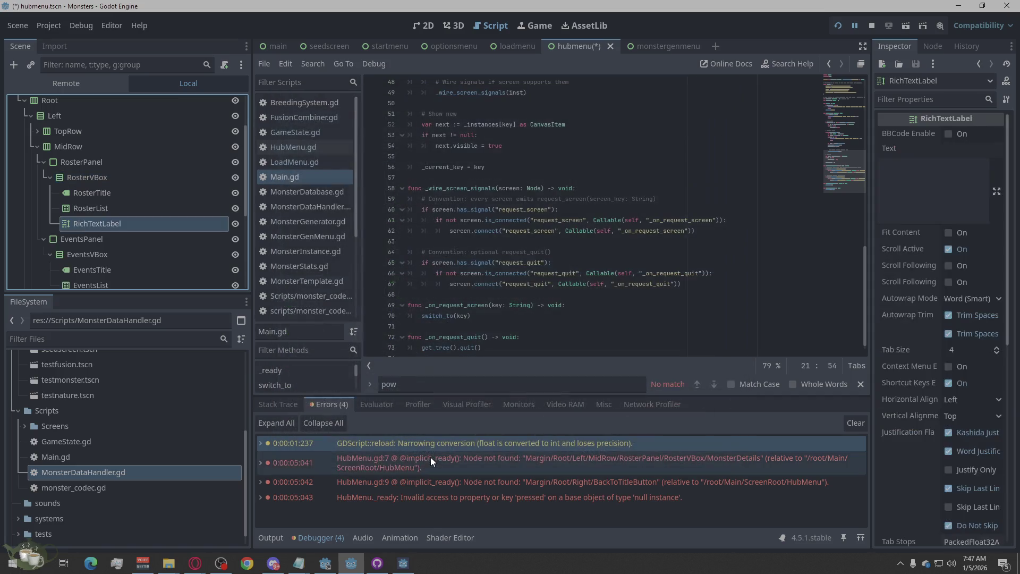
# Rename it MonsterDetails, move it above RosterList, and save the hub menu scene
pyautogui.doubleClick(126, 227)
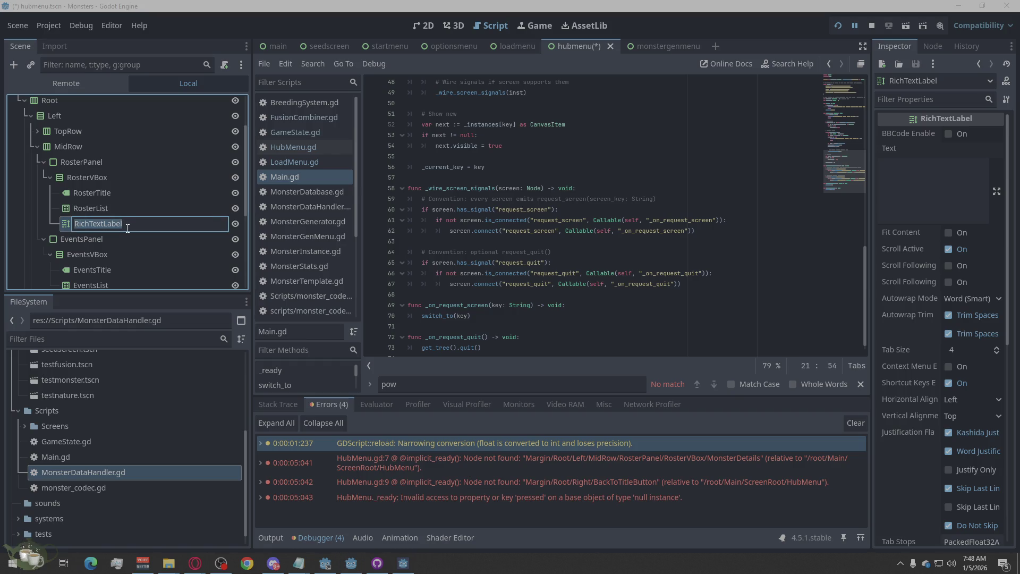
pyautogui.write('Mon')
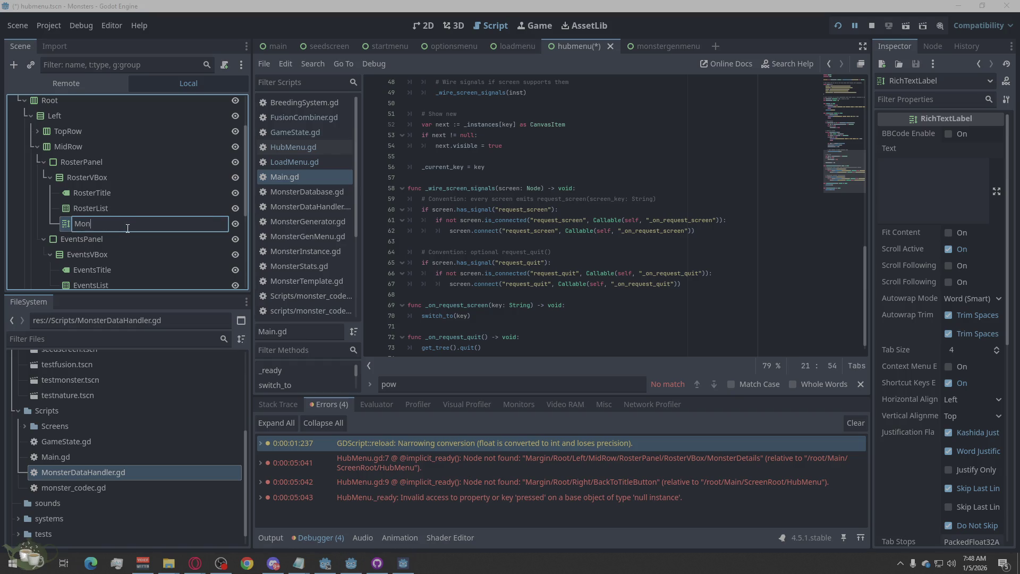
pyautogui.write('sterDetails')
pyautogui.press('Return')
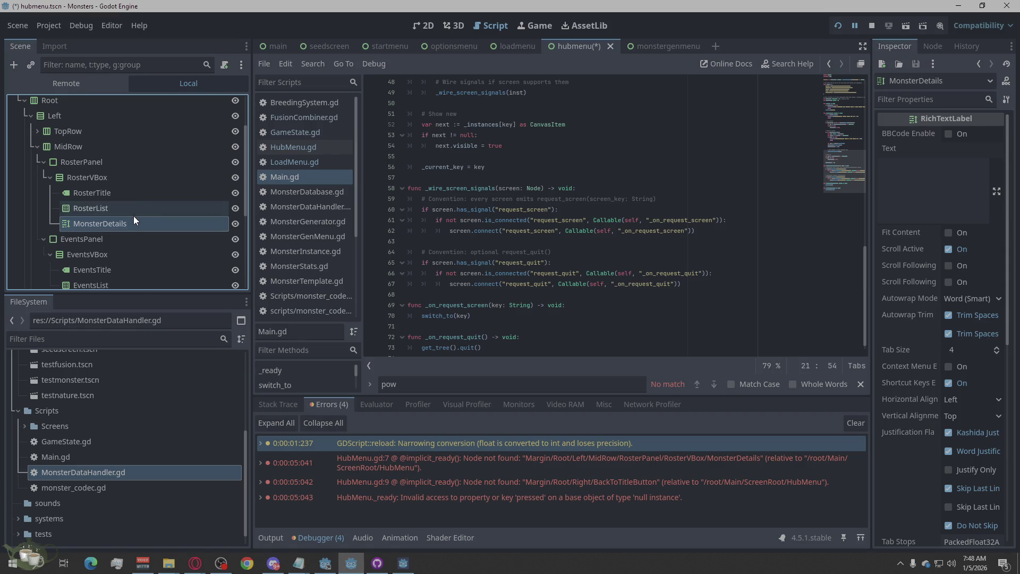
pyautogui.moveTo(95, 223); pyautogui.dragTo(99, 202)
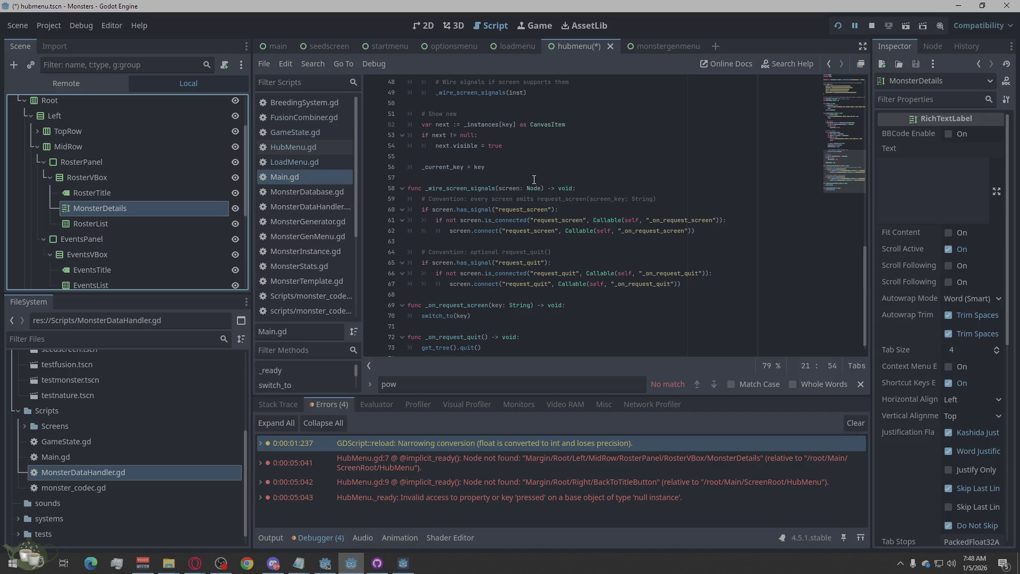
pyautogui.hotkey('ctrl', 's')
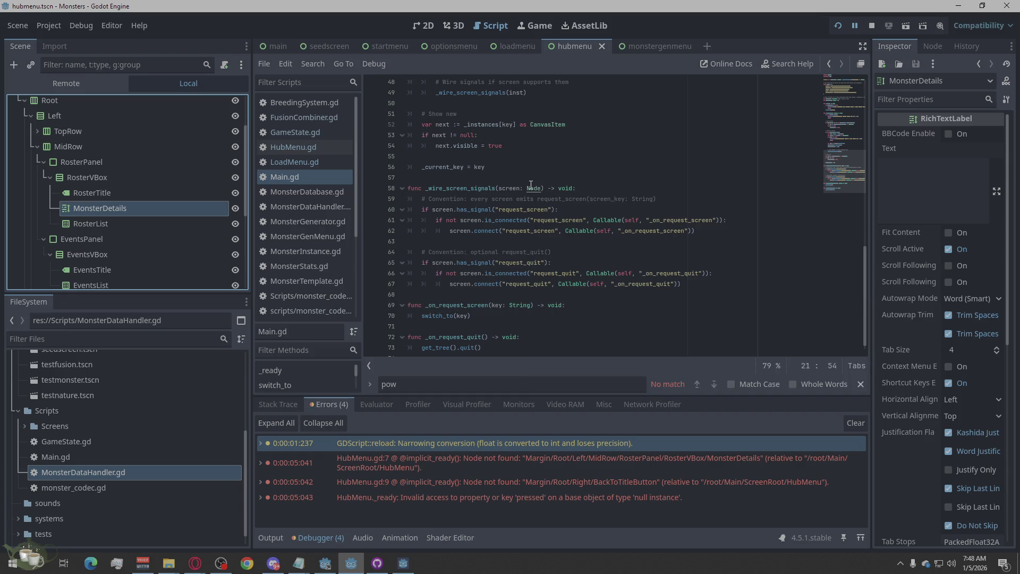
pyautogui.moveTo(532, 188)
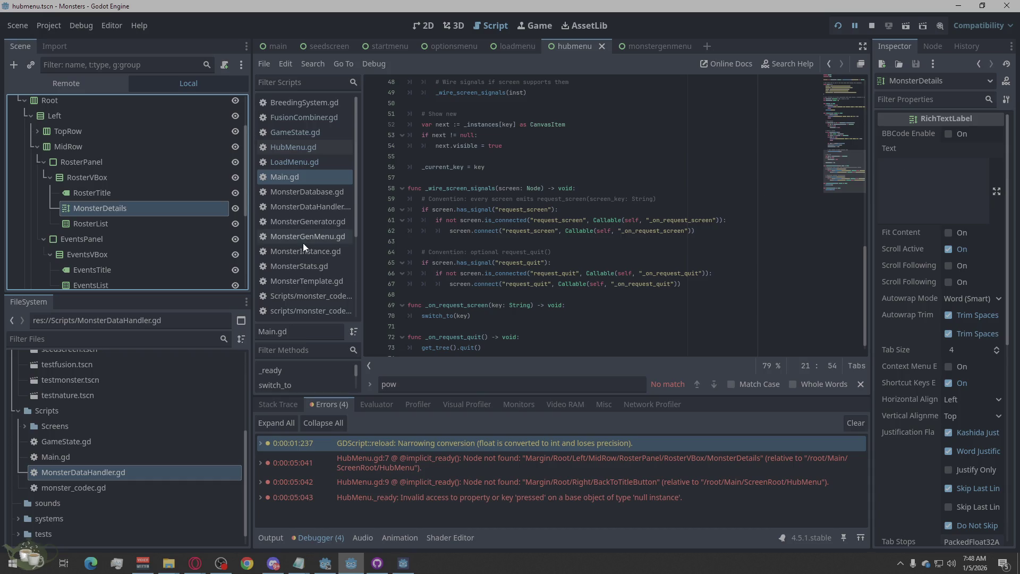
# Delete MonsterDataHandler.gd from the Scripts folder in the FileSystem dock
pyautogui.rightClick(80, 470)
pyautogui.click(100, 468)
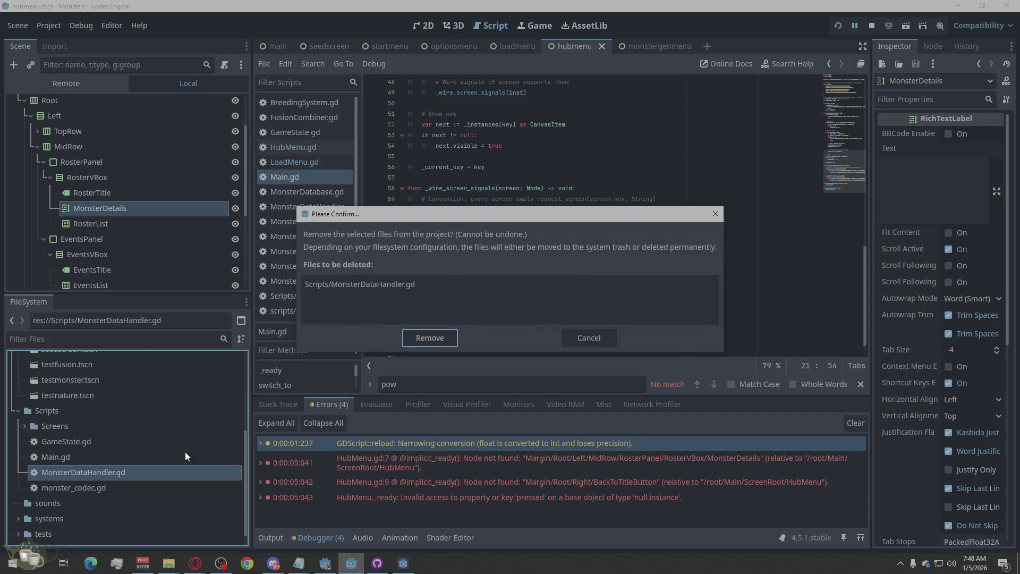
pyautogui.click(430, 337)
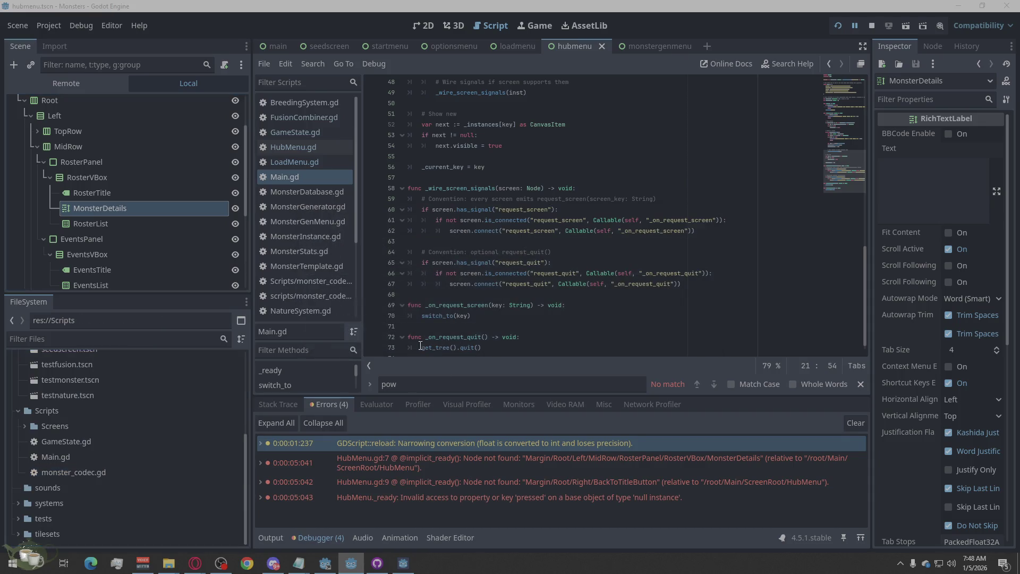
pyautogui.click(90, 444)
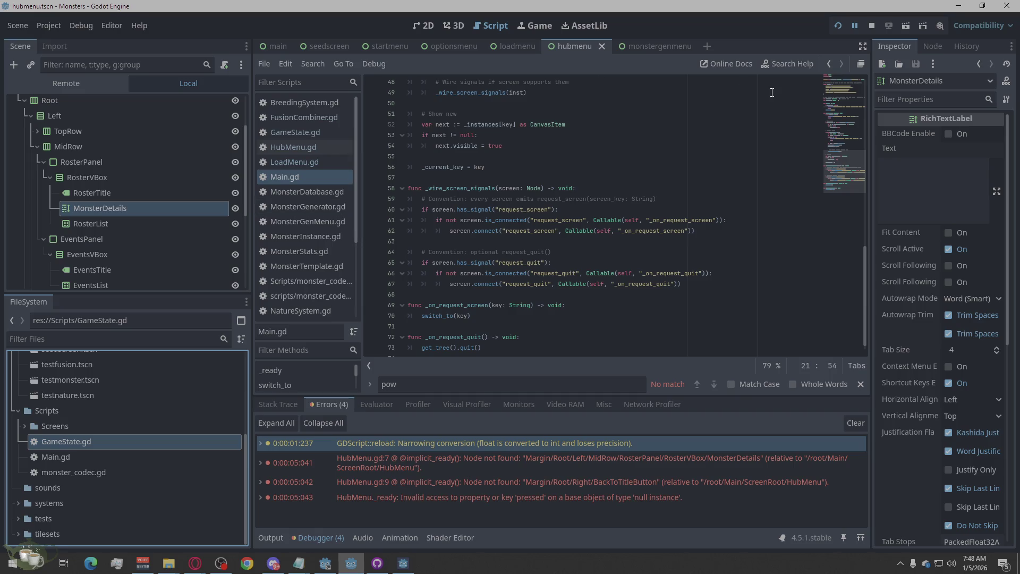
# Rerun the game, enter the hub menu to hit the HubMenu.gd line 13 crash, then stop
pyautogui.click(837, 24)
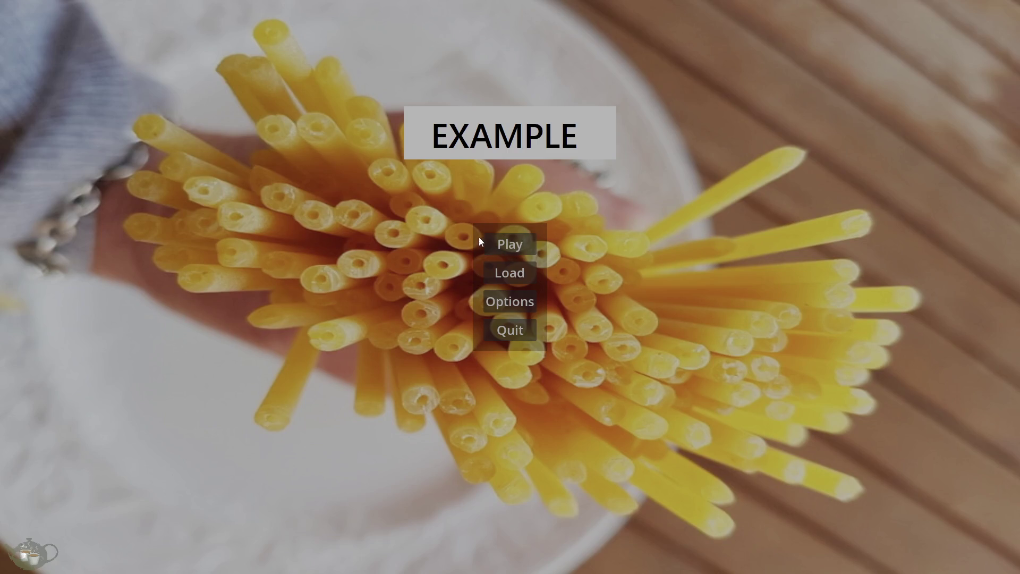
pyautogui.click(533, 243)
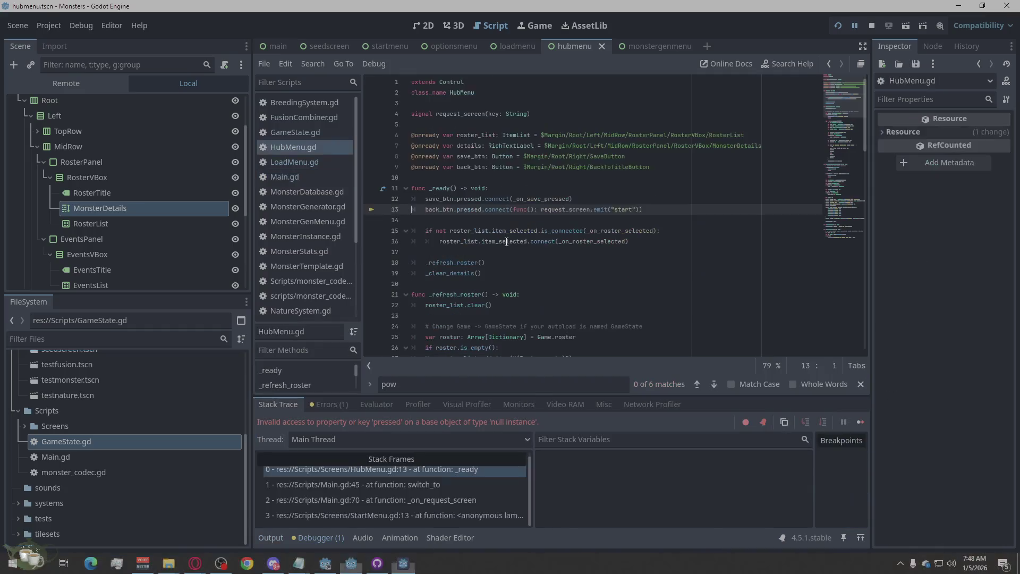
pyautogui.click(875, 24)
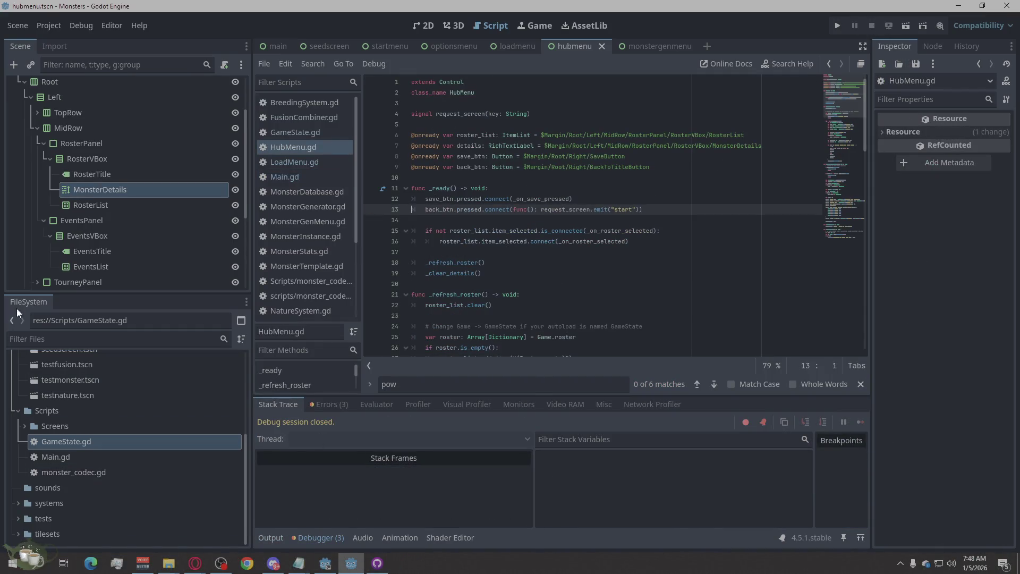
pyautogui.click(138, 186)
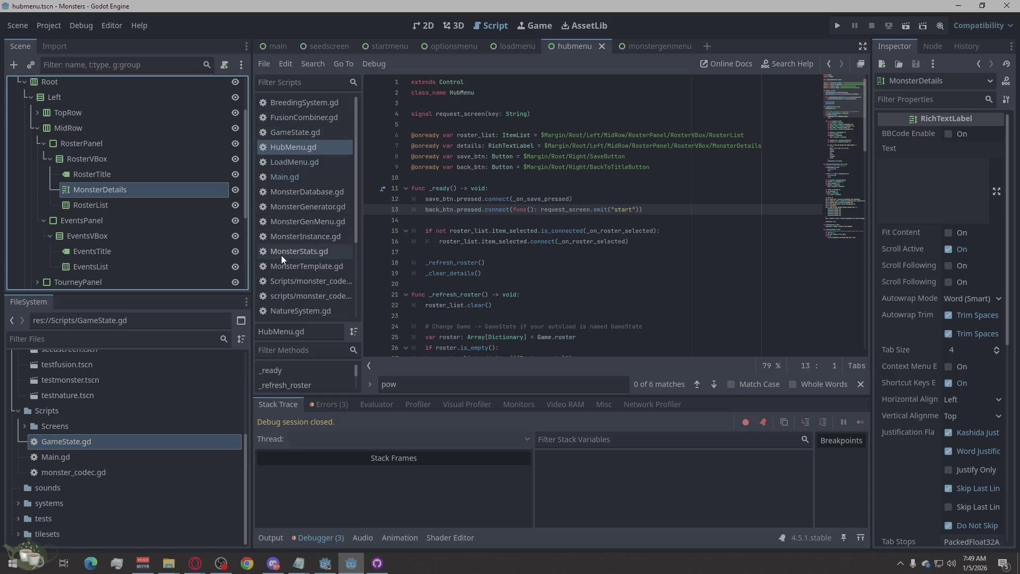
# Scroll through monster_codec.gd and reopen it from the FileSystem dock
pyautogui.scroll(-3, 285, 253)
pyautogui.scroll(2, 297, 244)
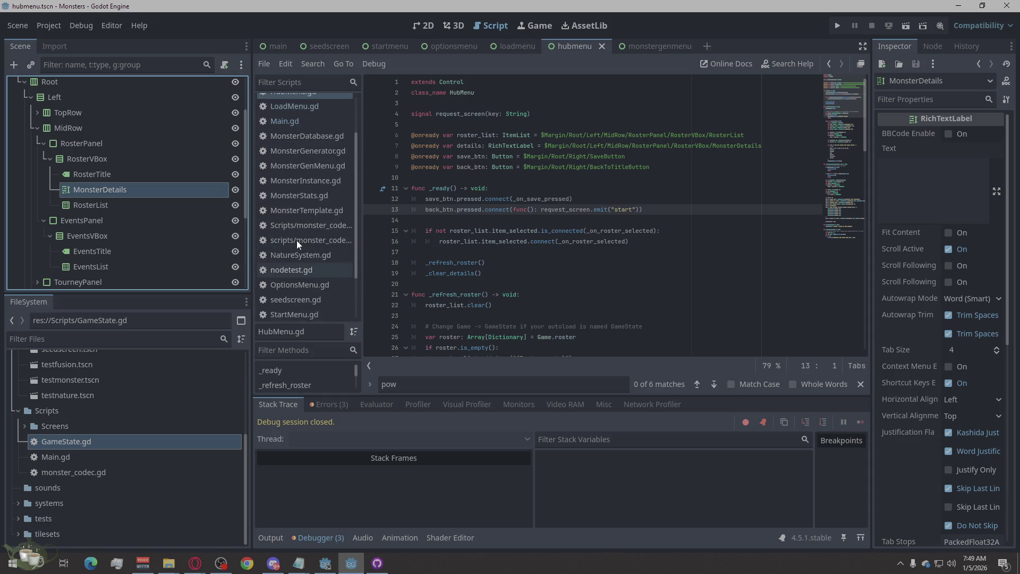
pyautogui.scroll(2, 296, 240)
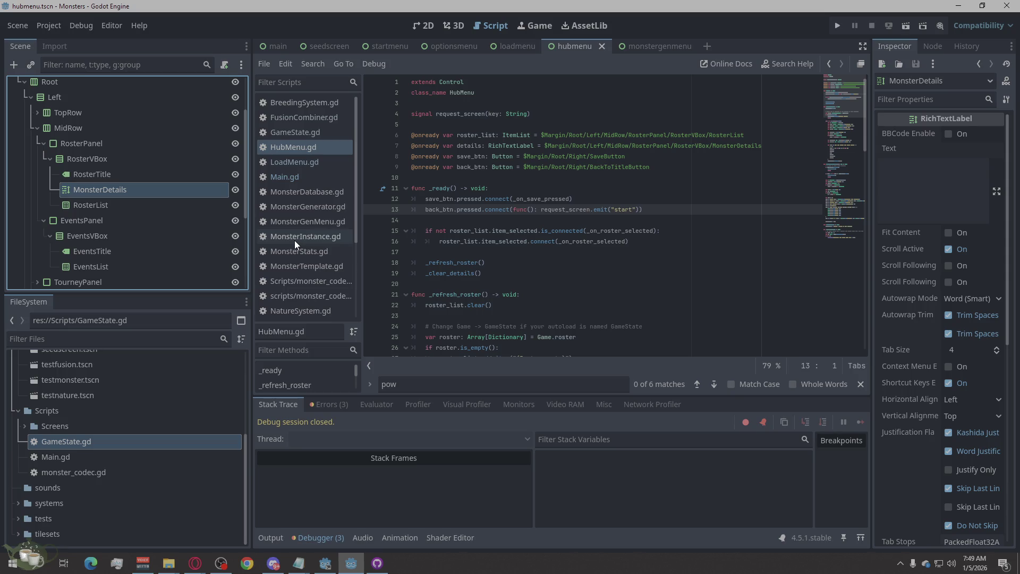
pyautogui.click(106, 474)
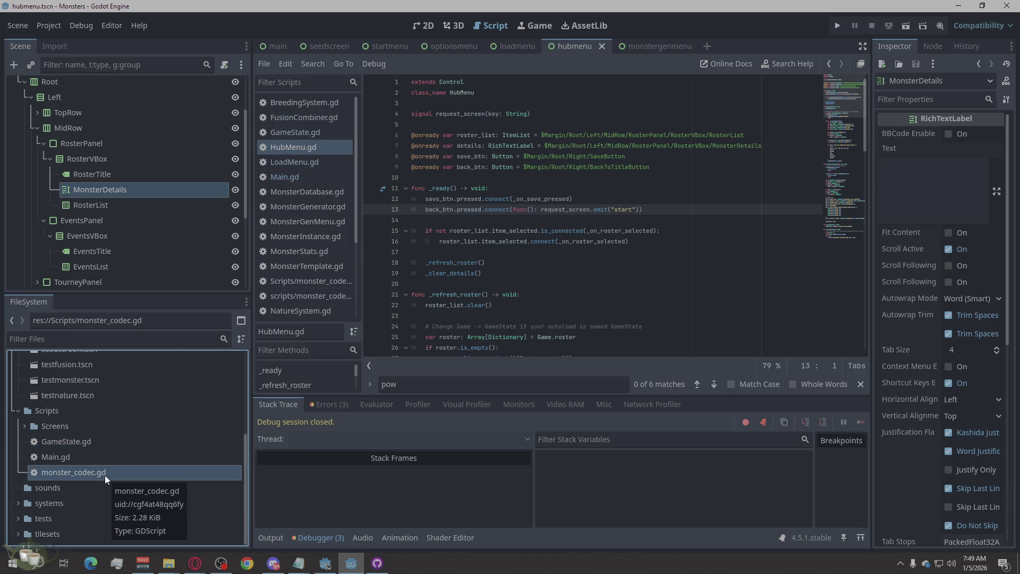
pyautogui.doubleClick(104, 473)
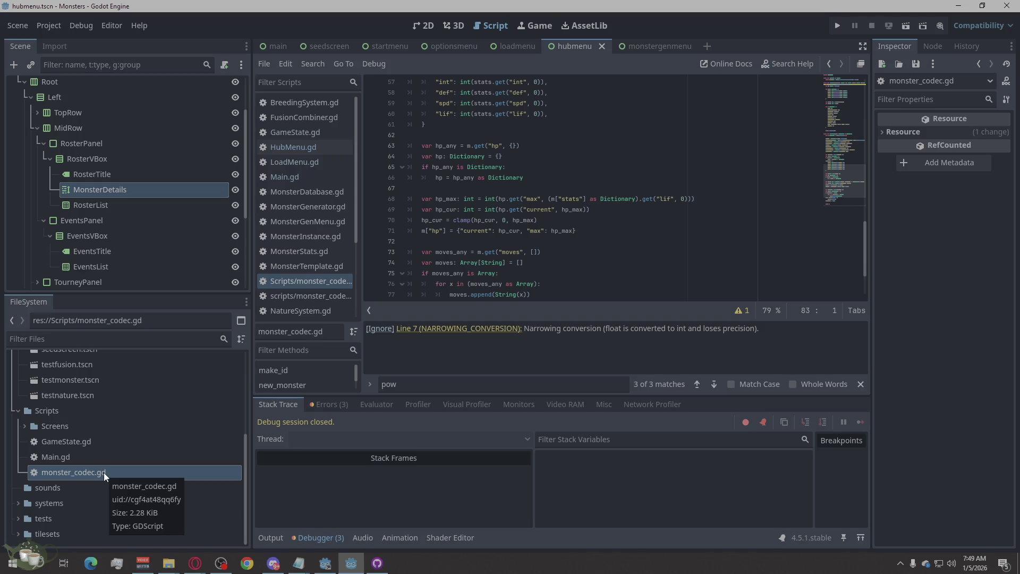
pyautogui.scroll(-3, 484, 265)
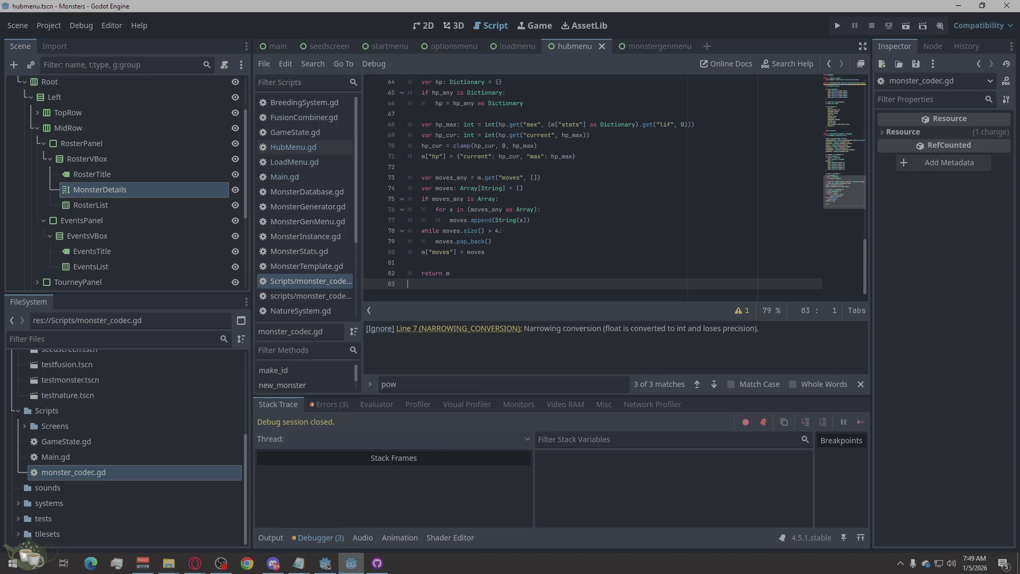
pyautogui.hotkey('alt', 'Tab')
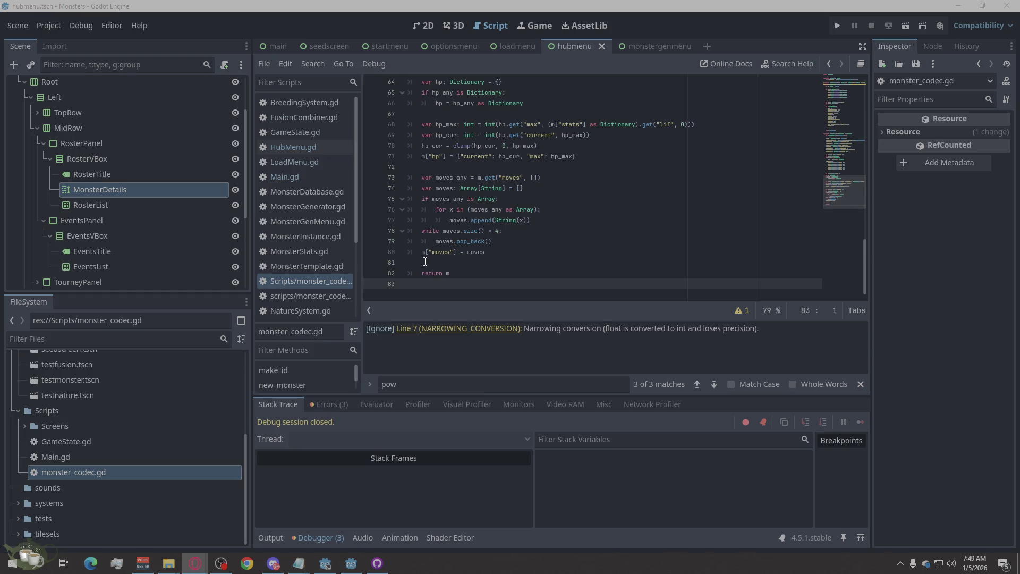
# Toggle between the Scripts/ and scripts/ monster_codec.gd copies, ending on the lowercase one
pyautogui.rightClick(454, 291)
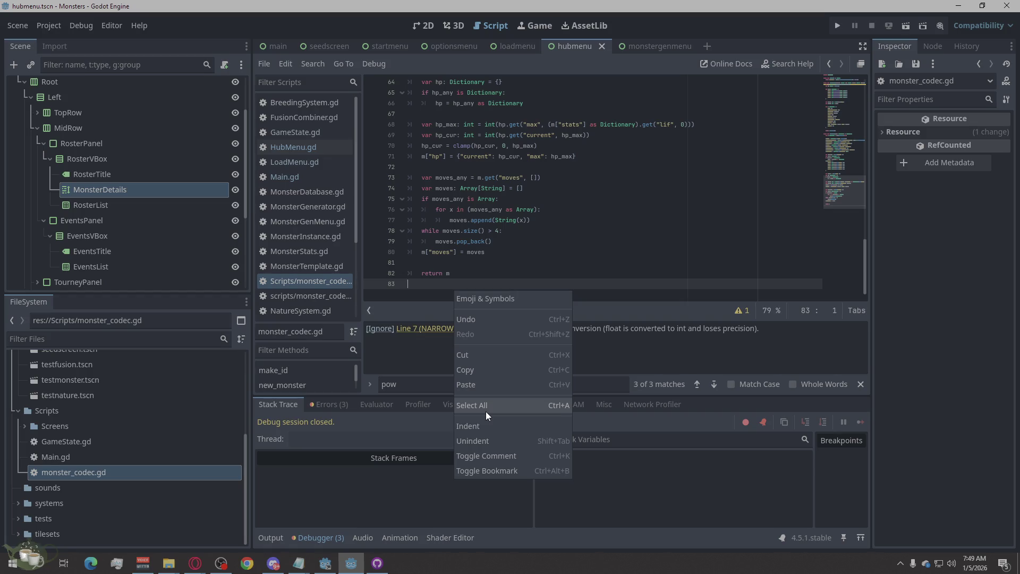
pyautogui.click(323, 294)
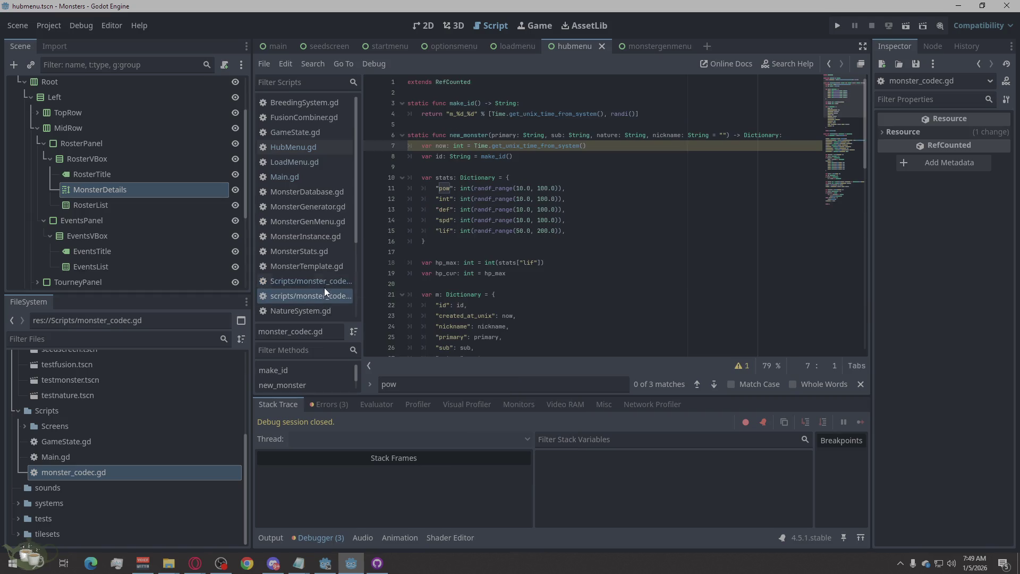
pyautogui.click(326, 282)
pyautogui.click(327, 296)
pyautogui.click(285, 284)
pyautogui.click(288, 295)
pyautogui.click(291, 285)
pyautogui.click(293, 295)
pyautogui.scroll(-5, 522, 302)
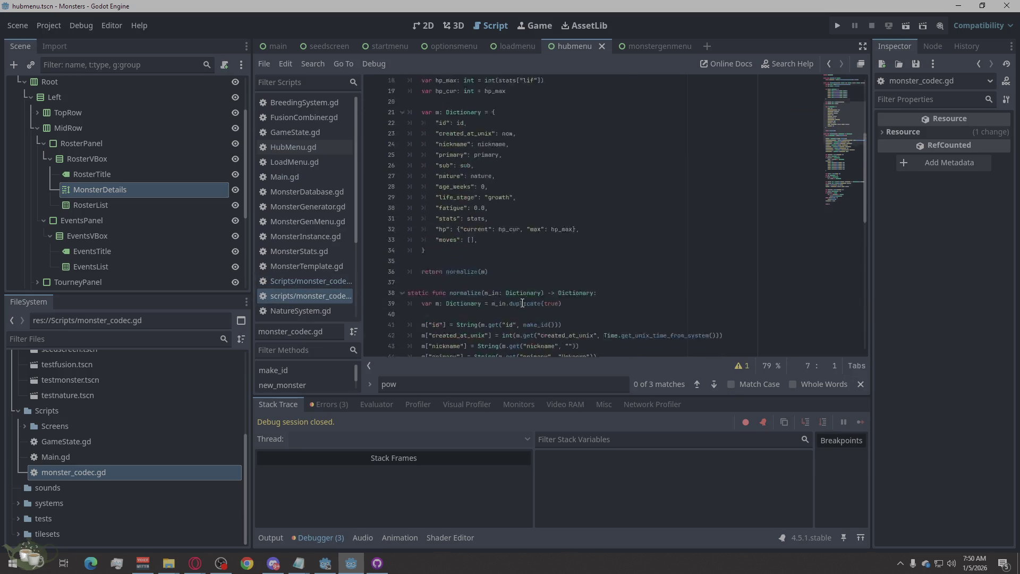
pyautogui.scroll(-14, 523, 303)
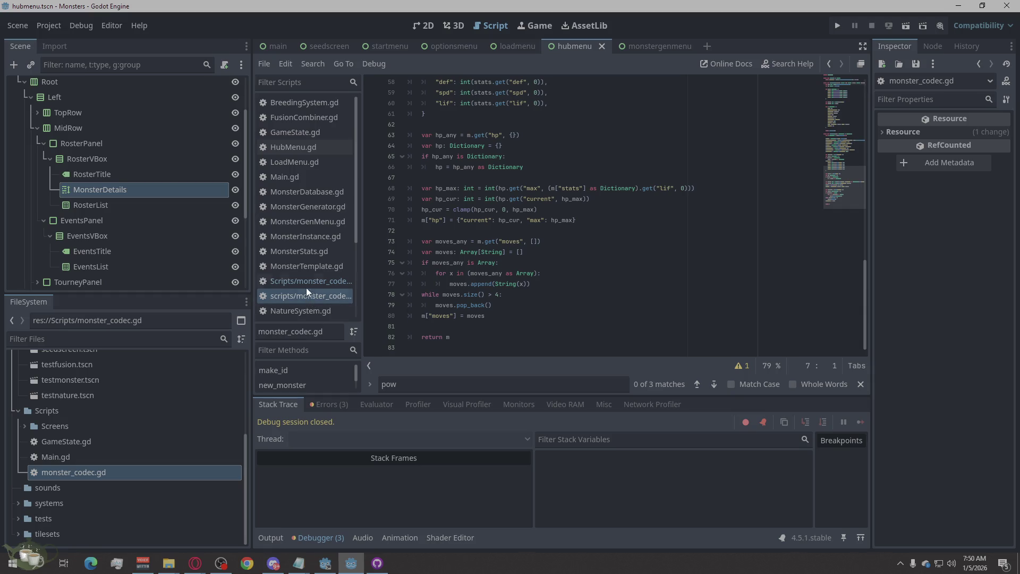
pyautogui.click(283, 276)
pyautogui.click(284, 295)
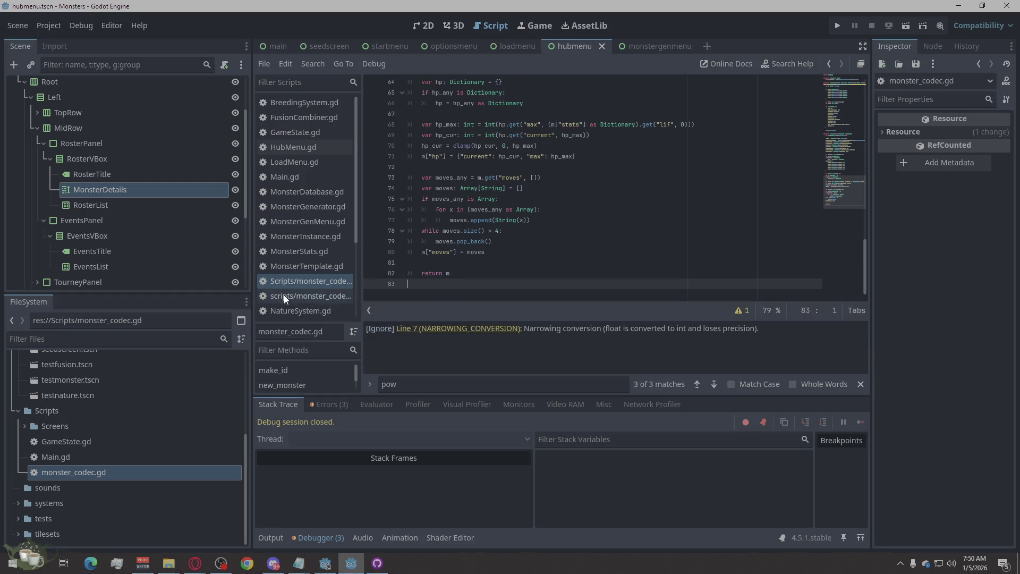
pyautogui.click(288, 283)
pyautogui.click(291, 294)
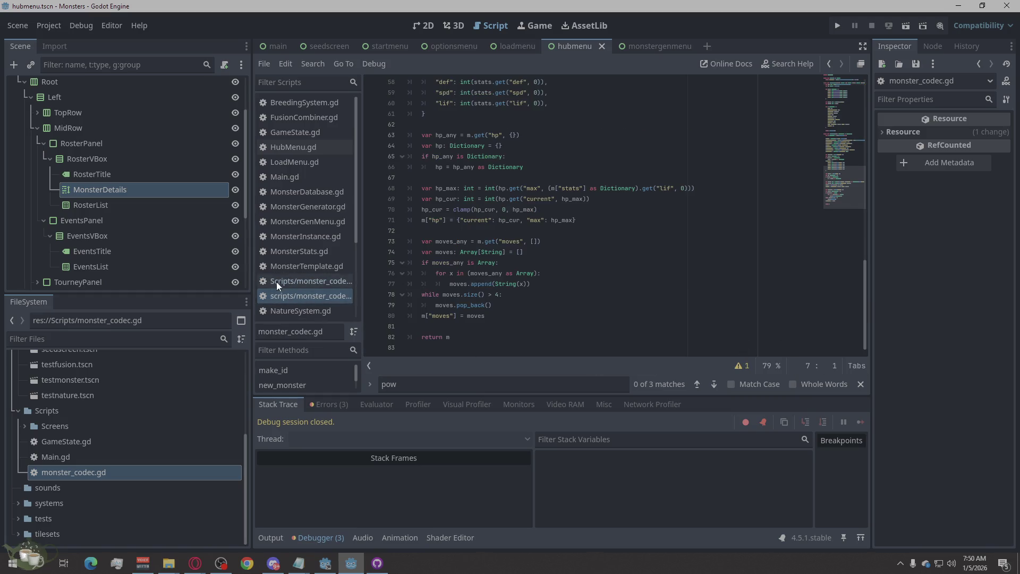
# Switch to the lowercase scripts copy of monster_codec.gd and select all its code
pyautogui.rightClick(282, 280)
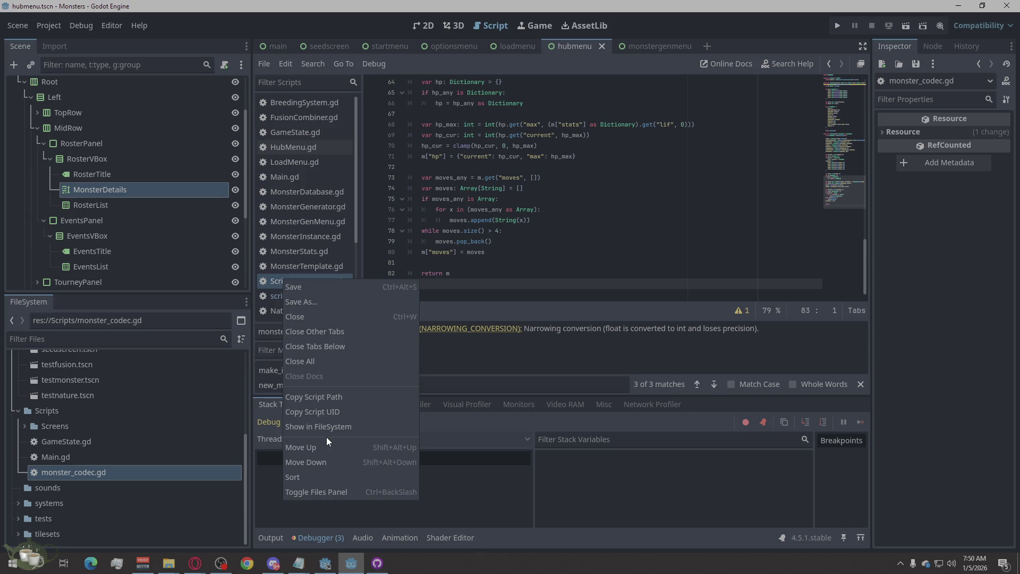
pyautogui.click(296, 247)
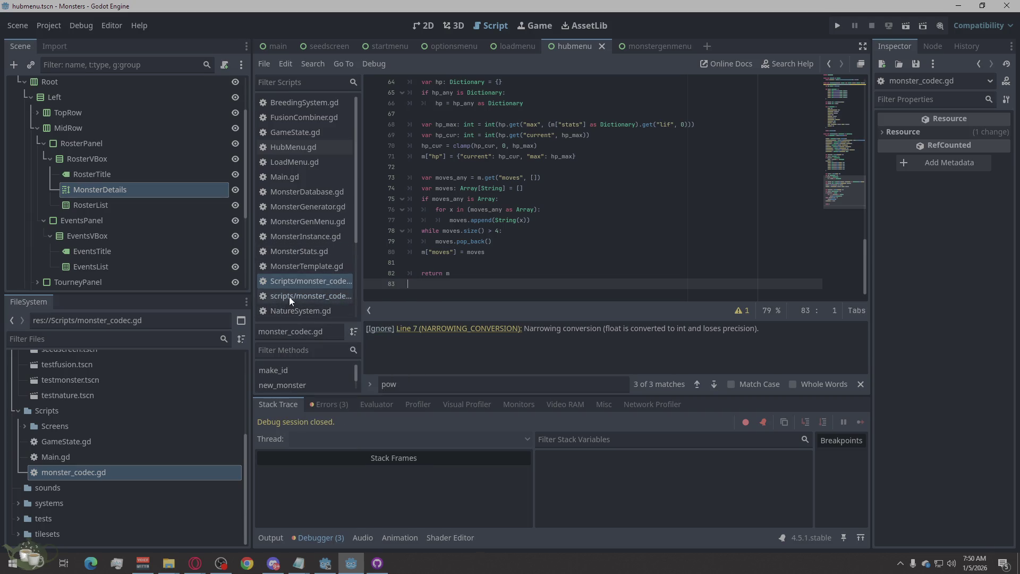
pyautogui.click(289, 296)
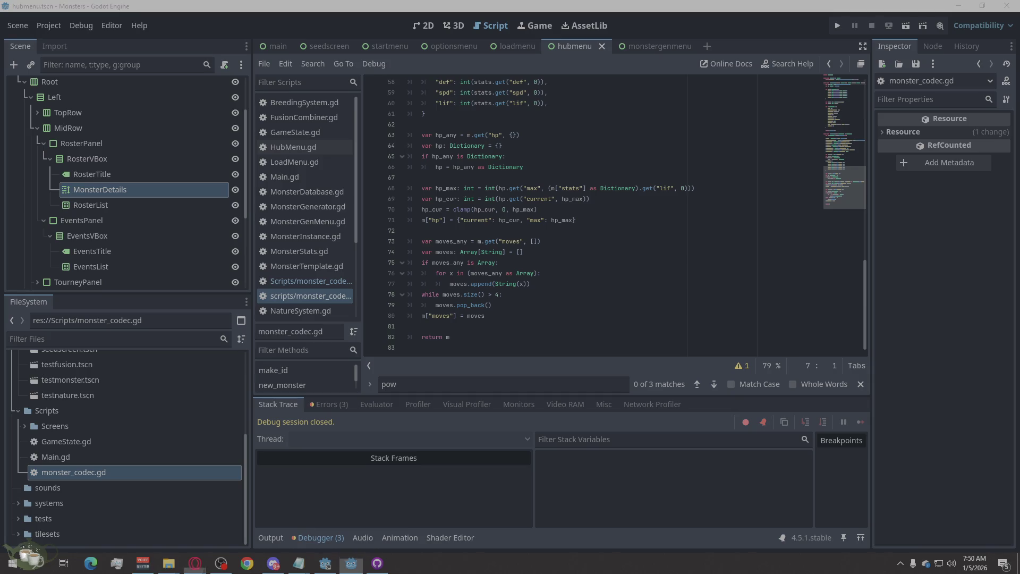
pyautogui.rightClick(466, 264)
pyautogui.click(465, 263)
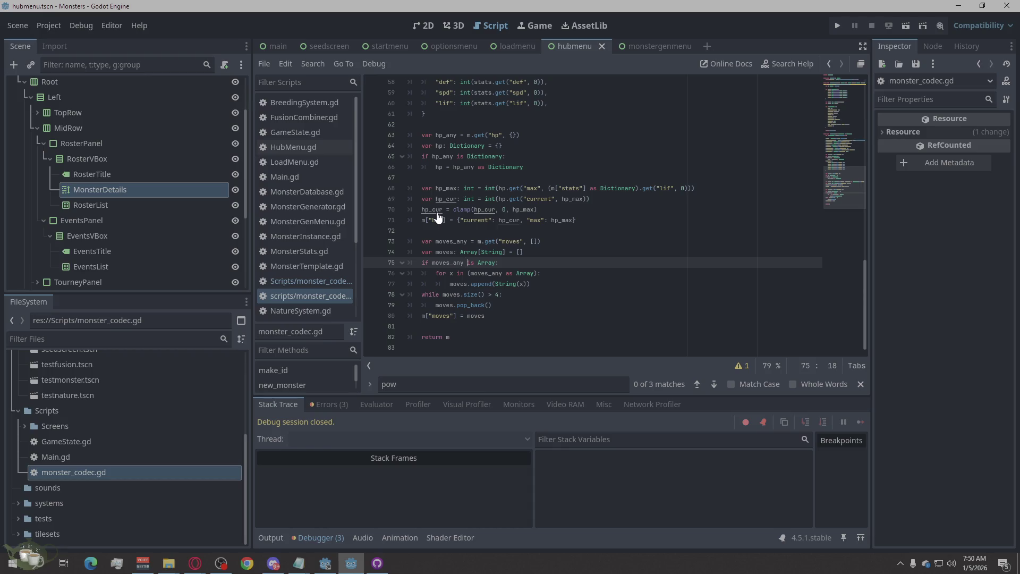
pyautogui.rightClick(641, 285)
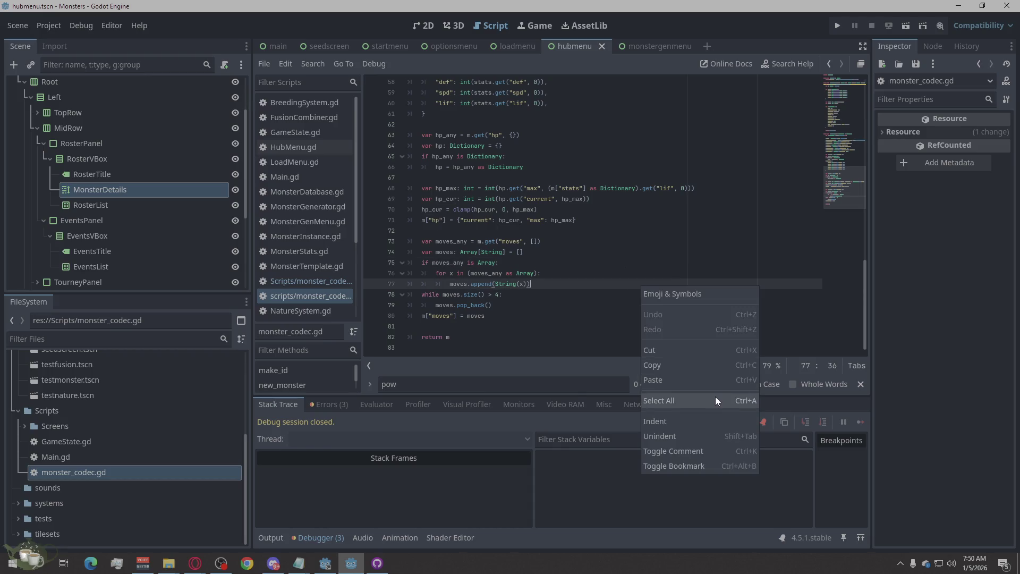
pyautogui.click(715, 400)
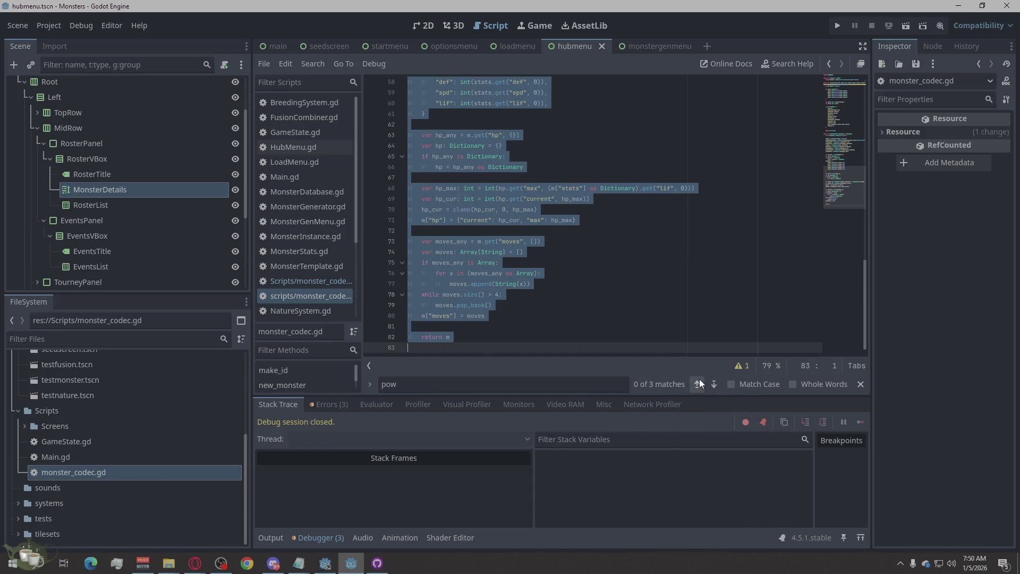
pyautogui.click(698, 380)
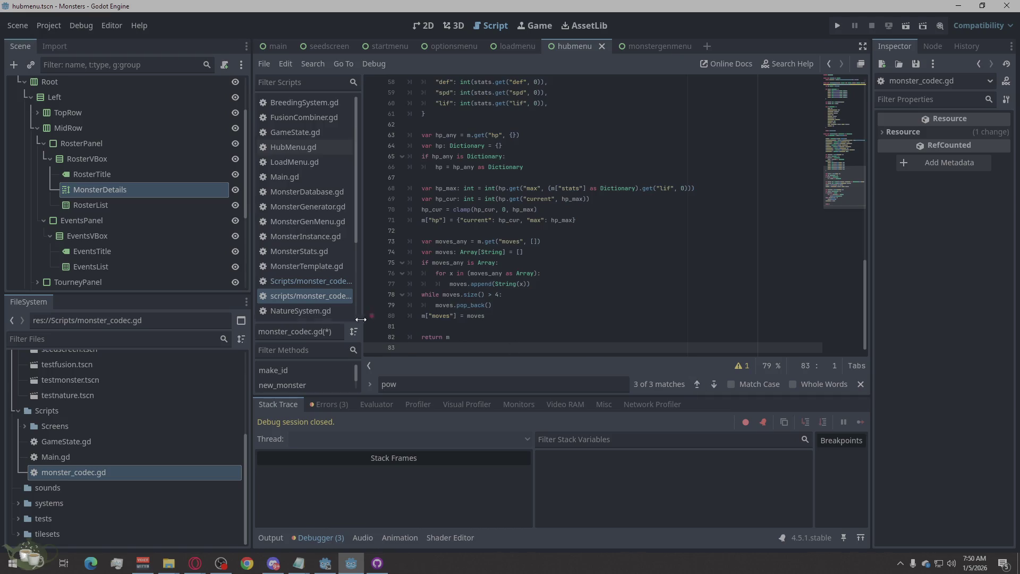
# Close the stale Scripts/monster_codec.gd entry and reopen it from the Scripts folder
pyautogui.click(321, 296)
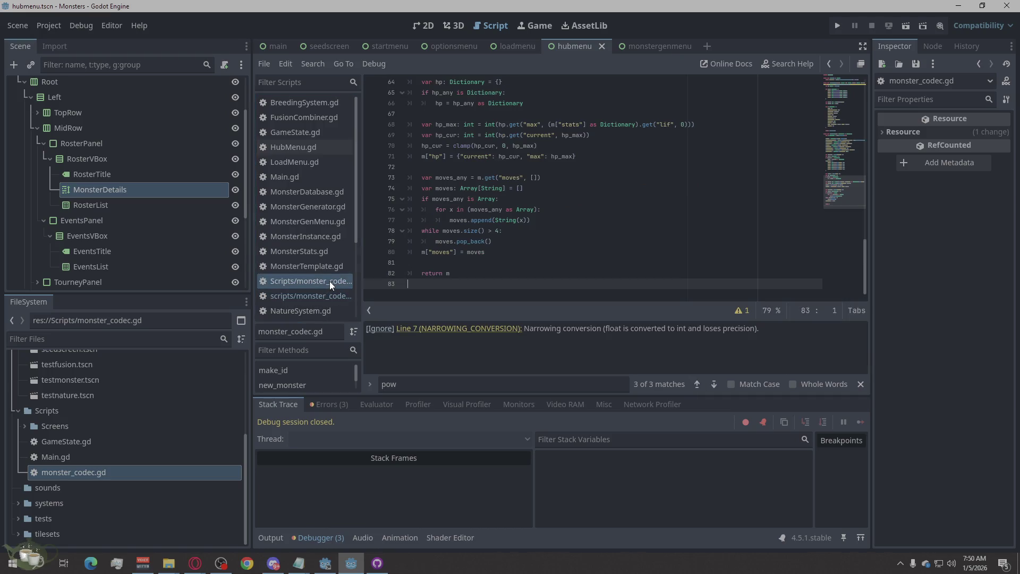
pyautogui.click(327, 305)
pyautogui.click(333, 282)
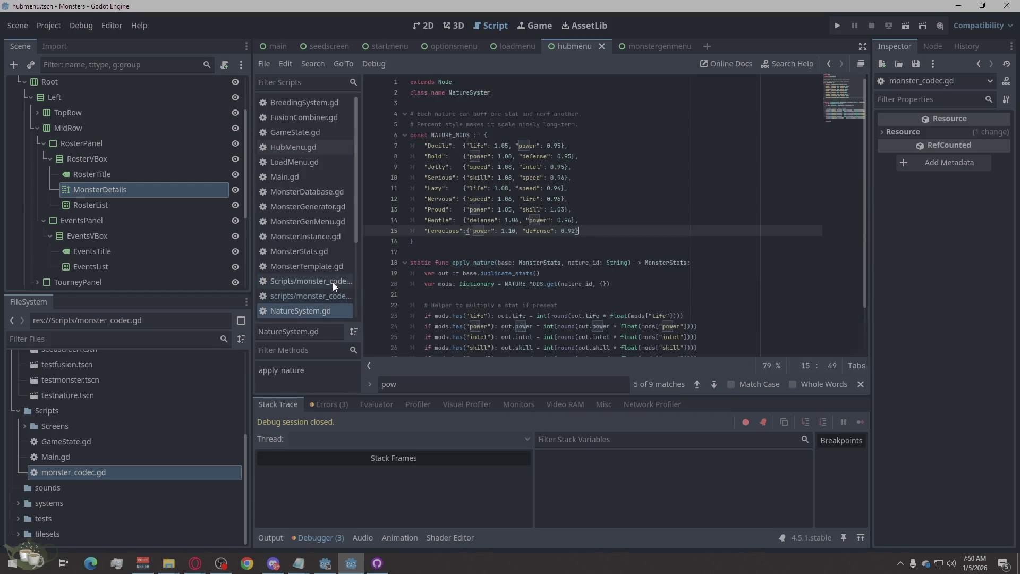
pyautogui.rightClick(333, 282)
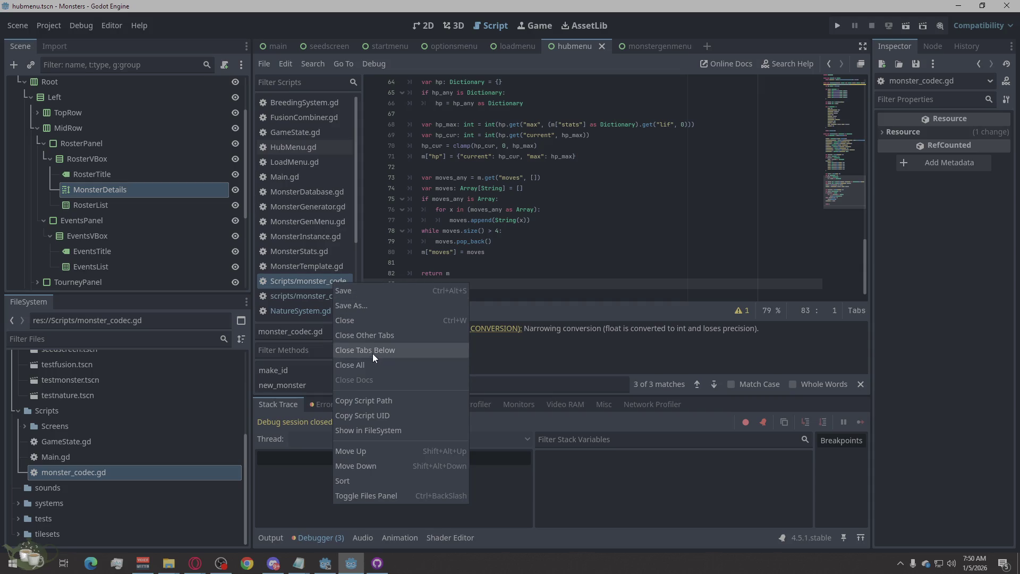
pyautogui.click(306, 295)
pyautogui.rightClick(309, 280)
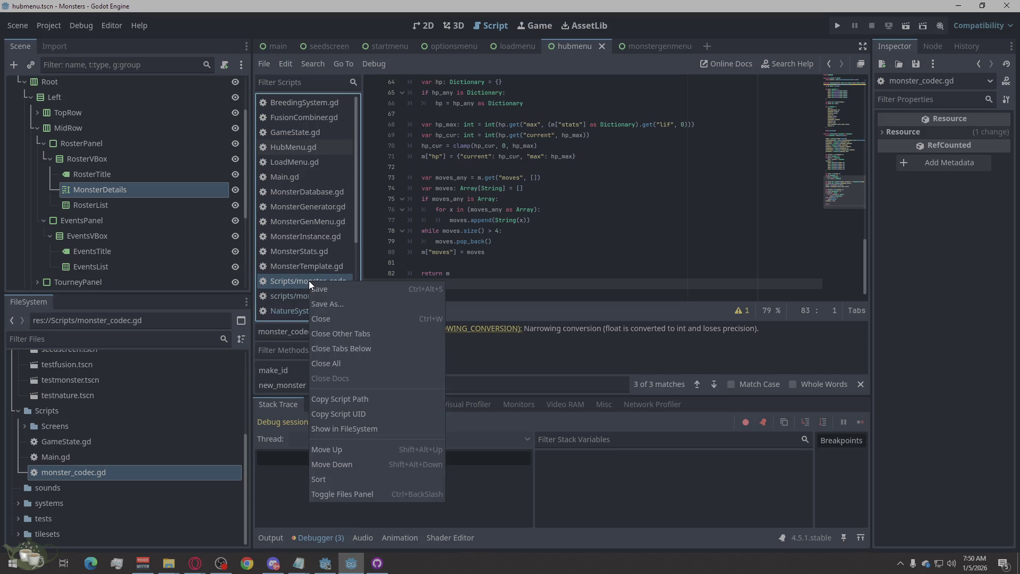
pyautogui.click(322, 317)
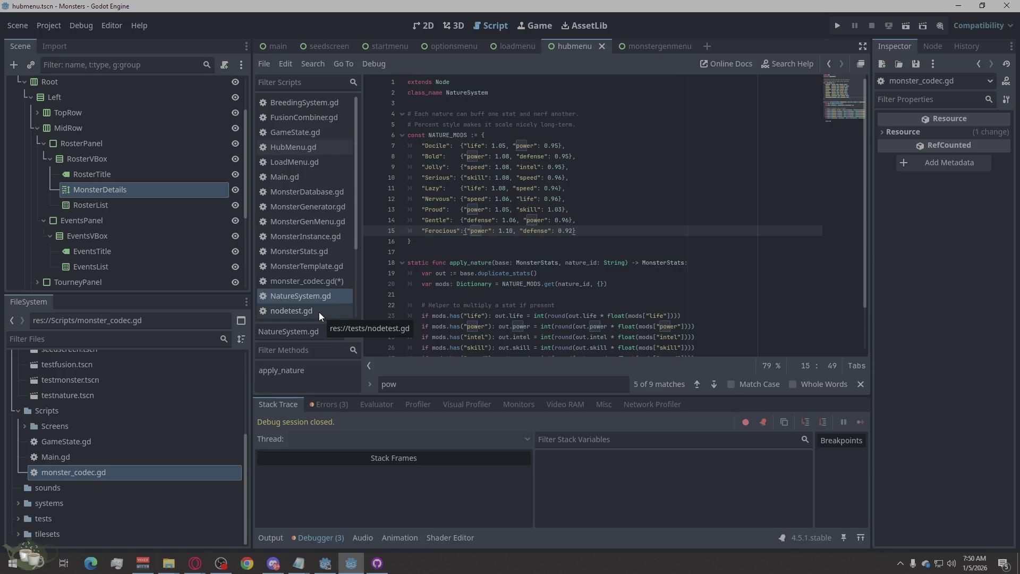
pyautogui.scroll(-3, 318, 310)
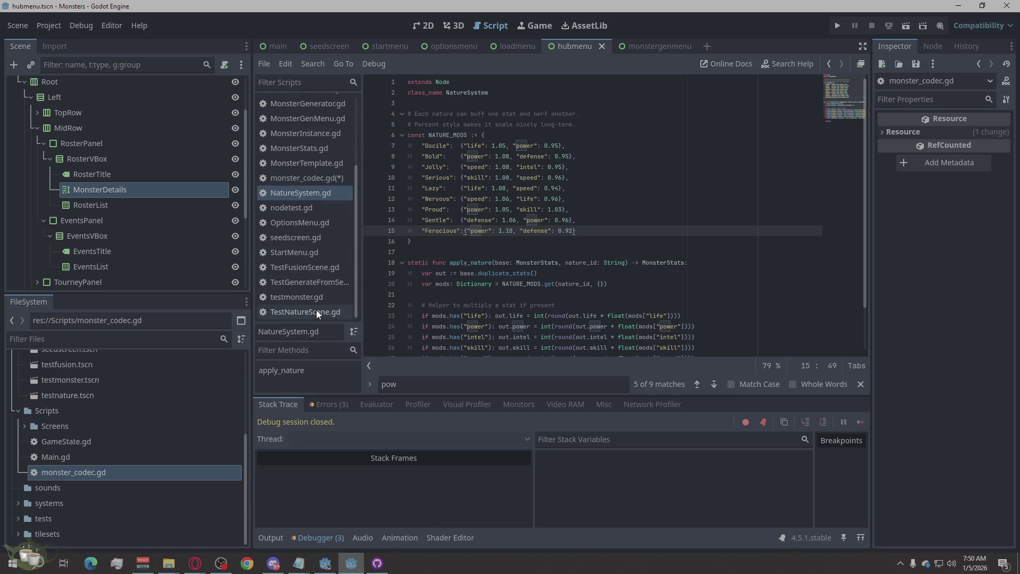
pyautogui.scroll(3, 317, 309)
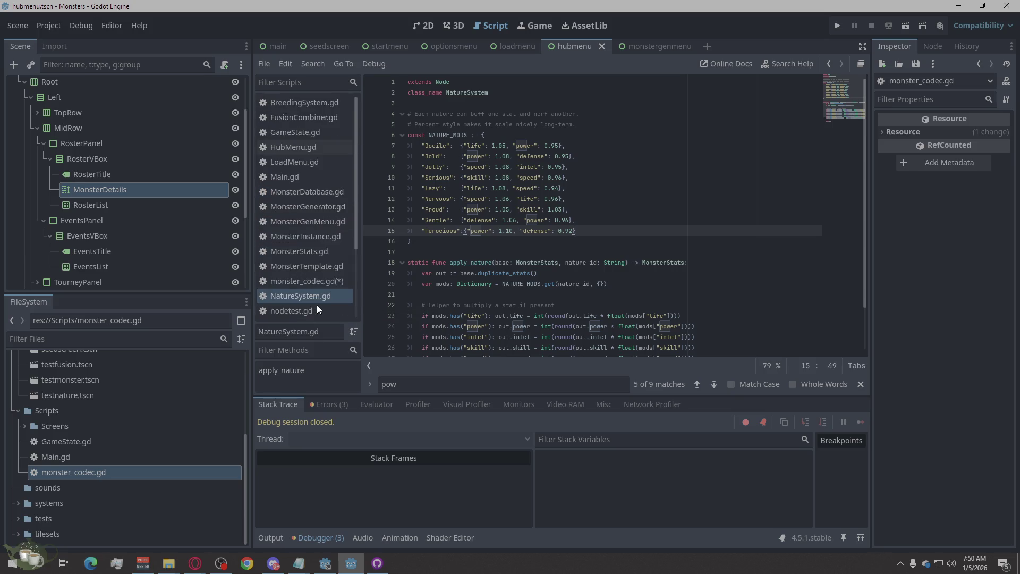
pyautogui.doubleClick(69, 472)
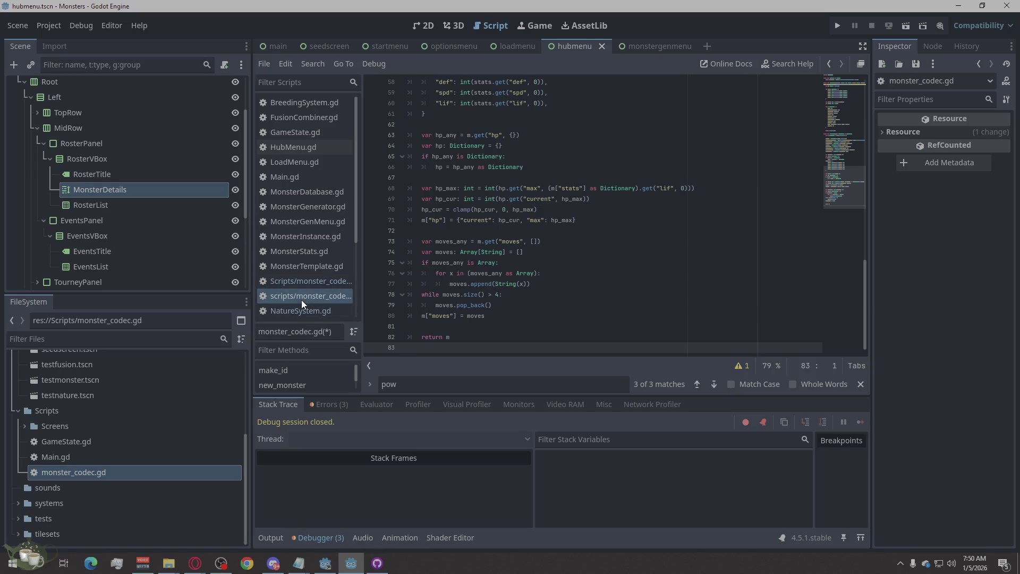
# Paste the full code over the lowercase monster_codec.gd copy and run the project with F5
pyautogui.click(312, 287)
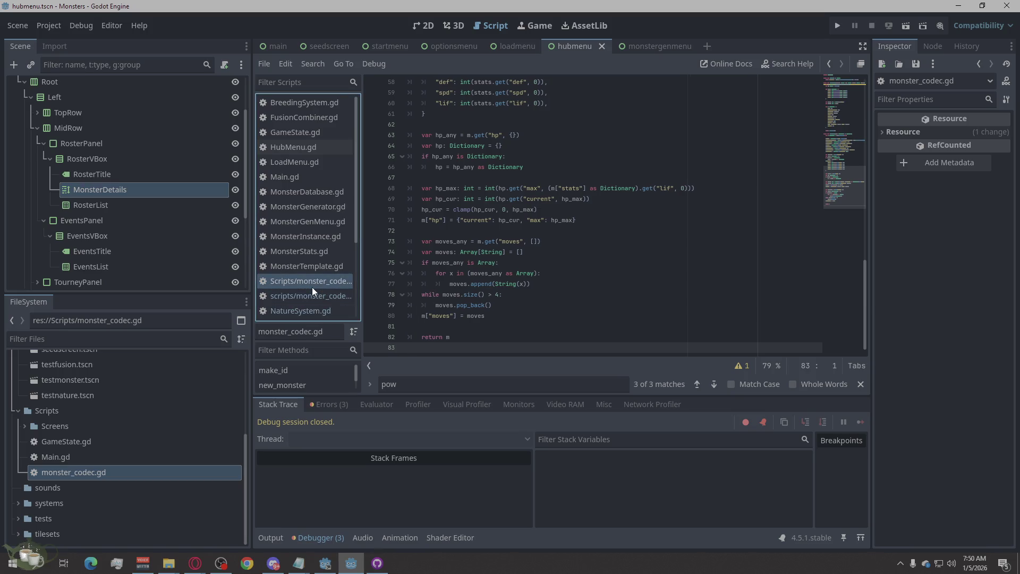
pyautogui.click(312, 287)
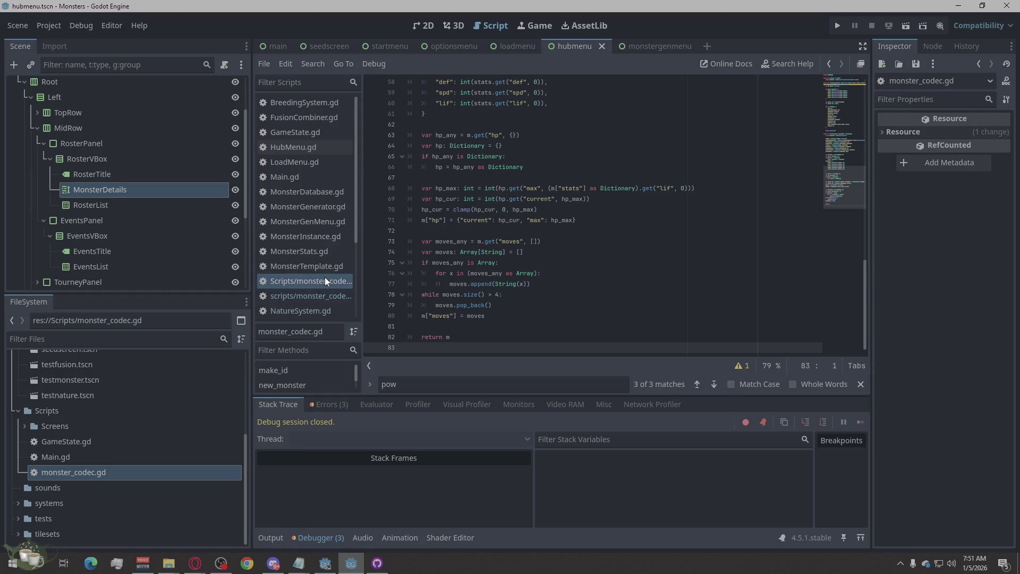
pyautogui.click(323, 292)
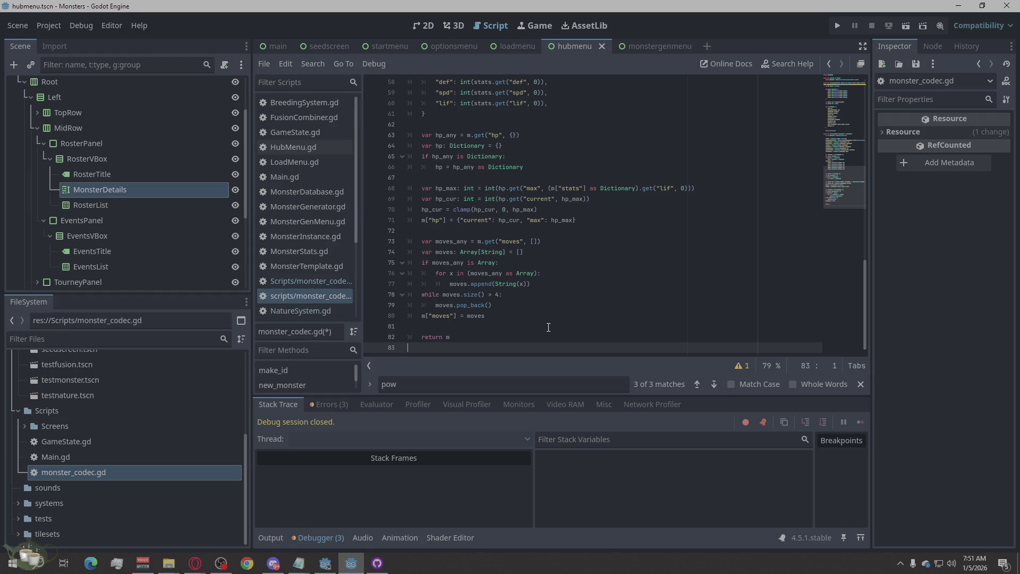
pyautogui.rightClick(528, 342)
pyautogui.click(579, 453)
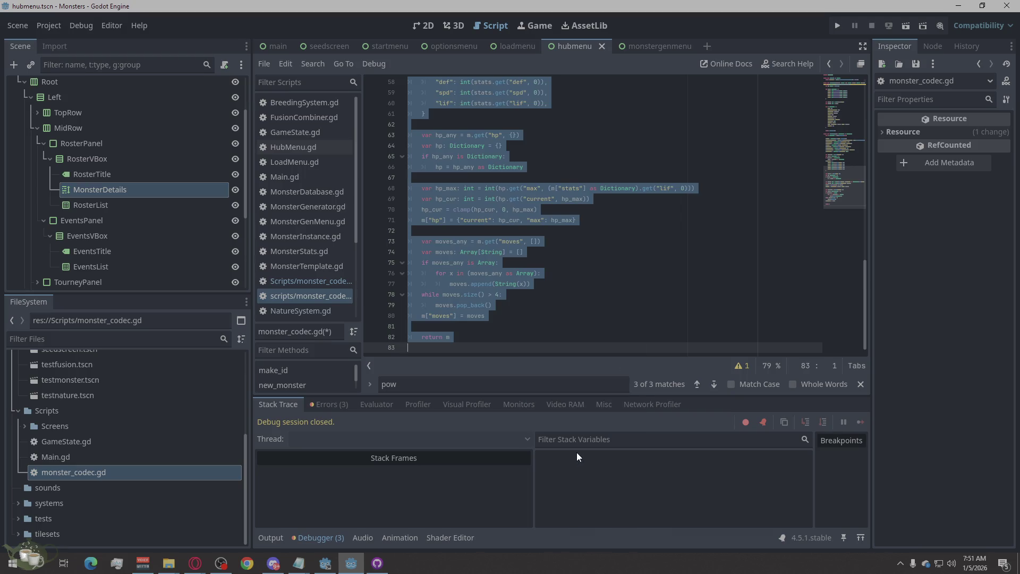
pyautogui.hotkey('ctrl', 'v')
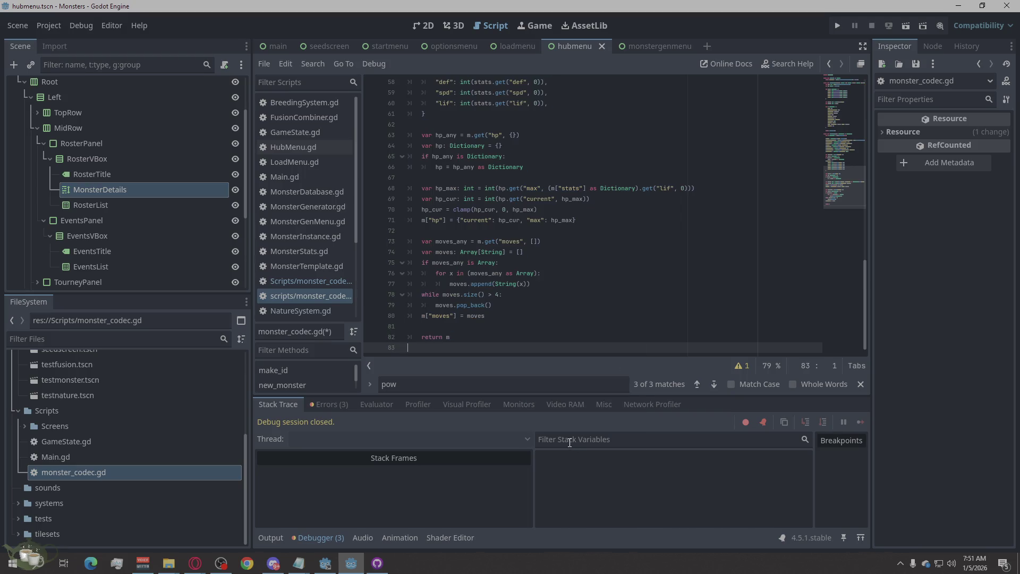
pyautogui.click(314, 279)
pyautogui.click(303, 279)
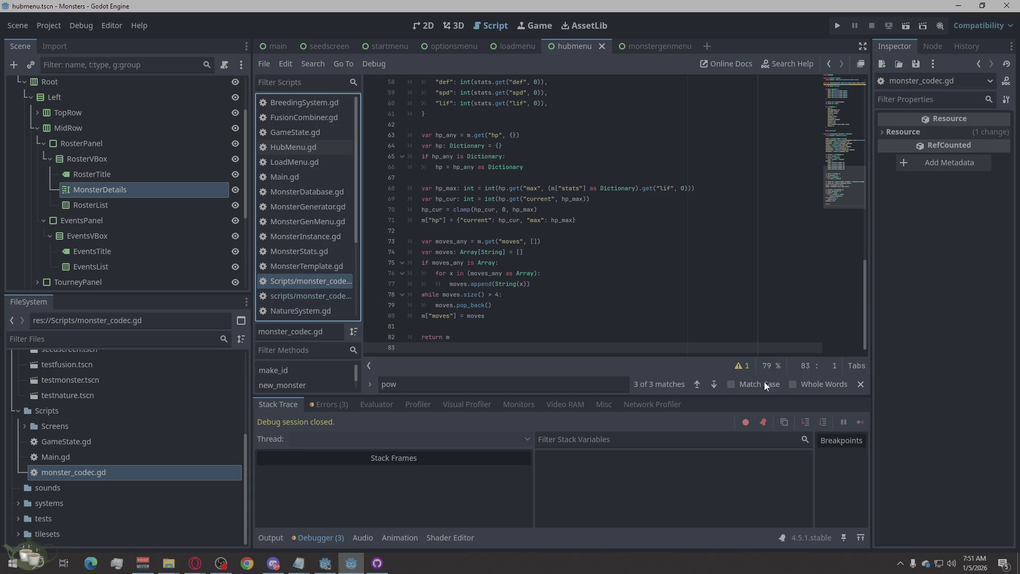
pyautogui.press('F5')
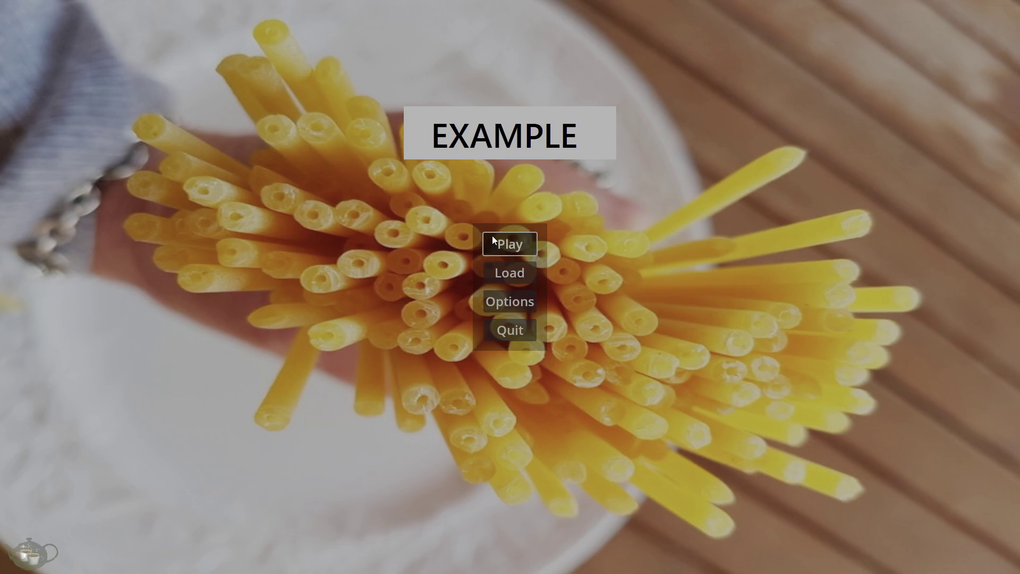
# Choose Play on the EXAMPLE title menu so the game breaks at HubMenu.gd line 13
pyautogui.click(491, 234)
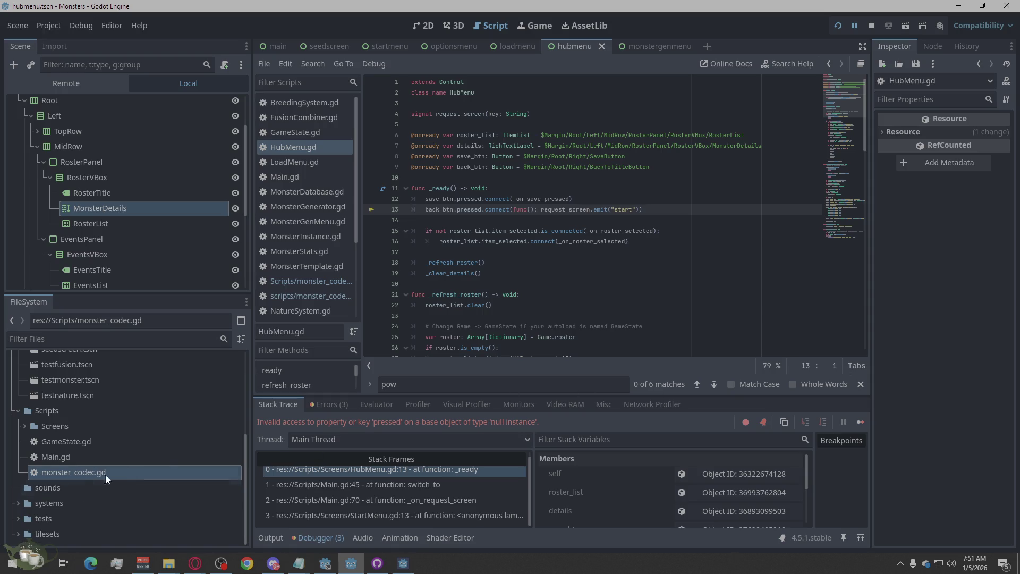
# Check the three errors (BackToTitleButton not found), then view the hub menu zoomed in 2D
pyautogui.click(327, 405)
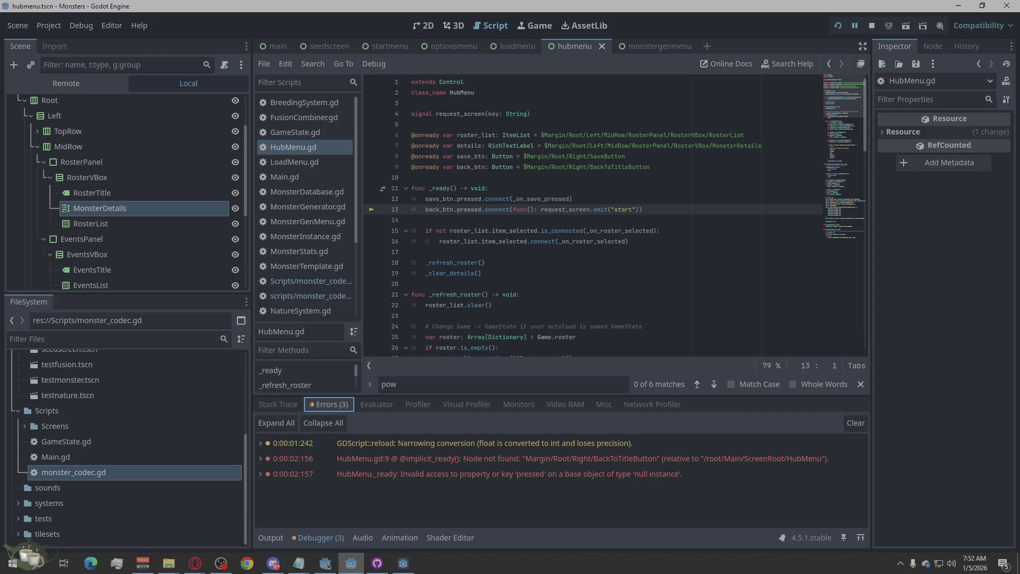
pyautogui.click(419, 26)
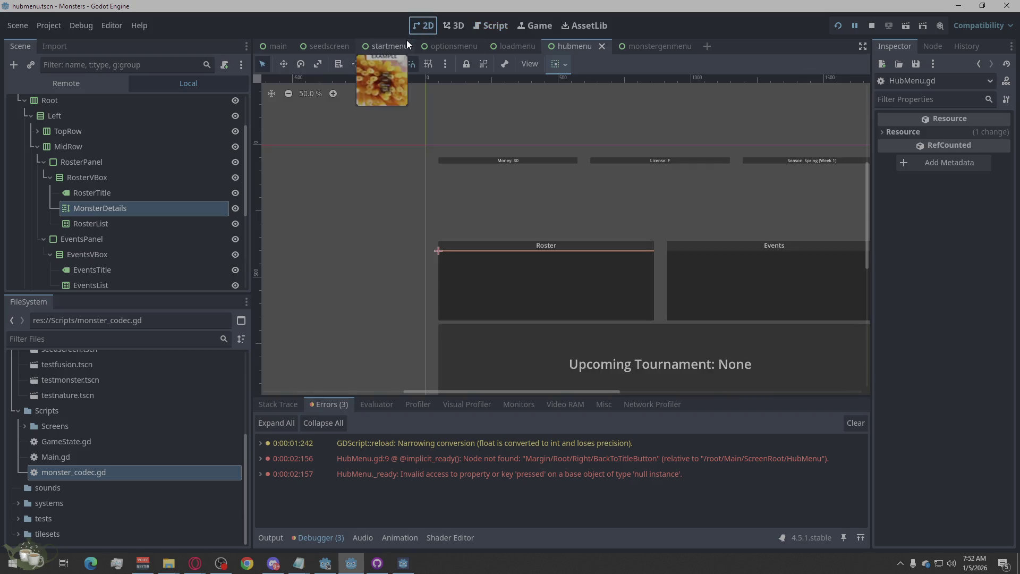
pyautogui.scroll(2, 724, 317)
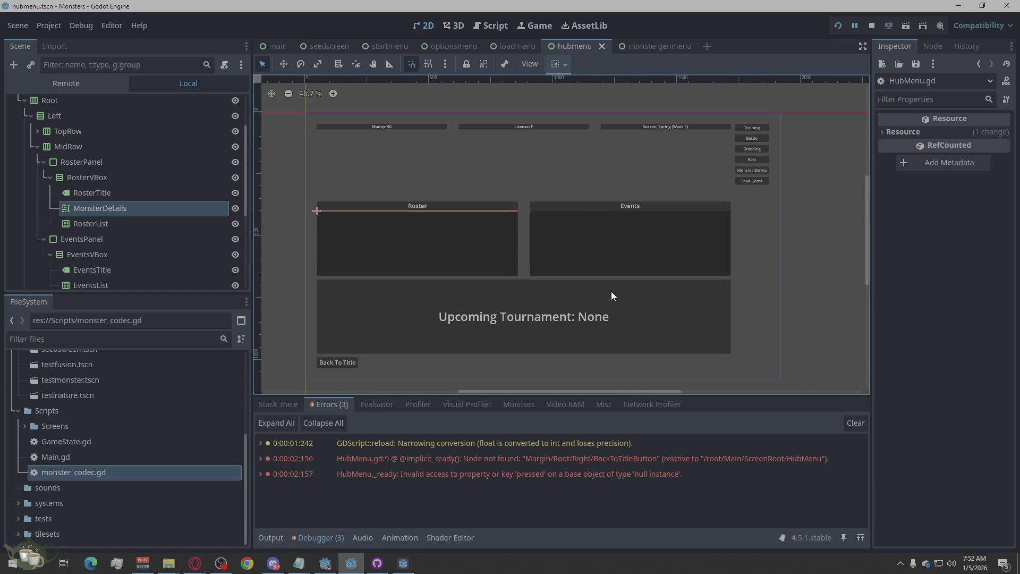